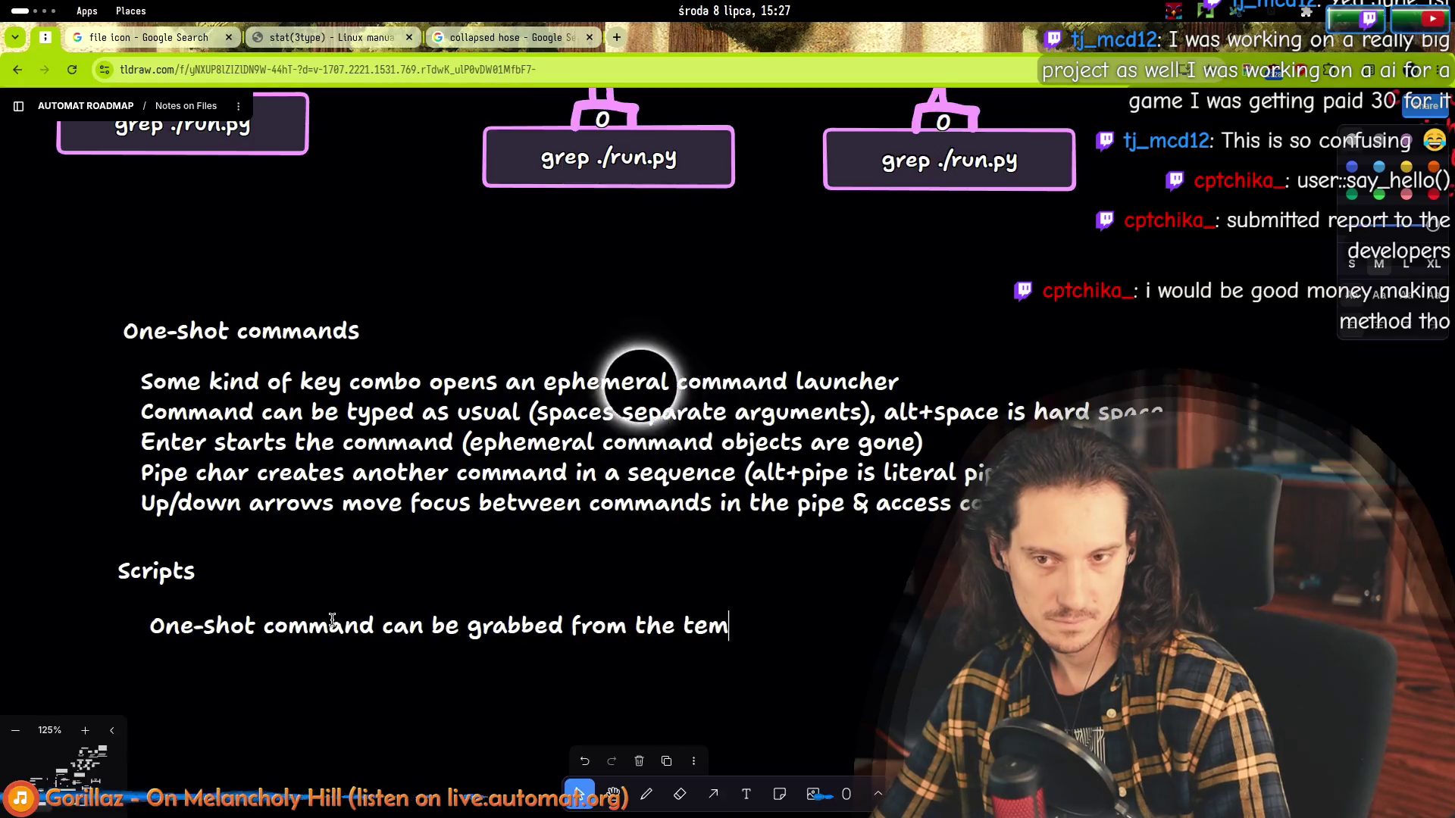
{"action": "type", "text": "porary"}
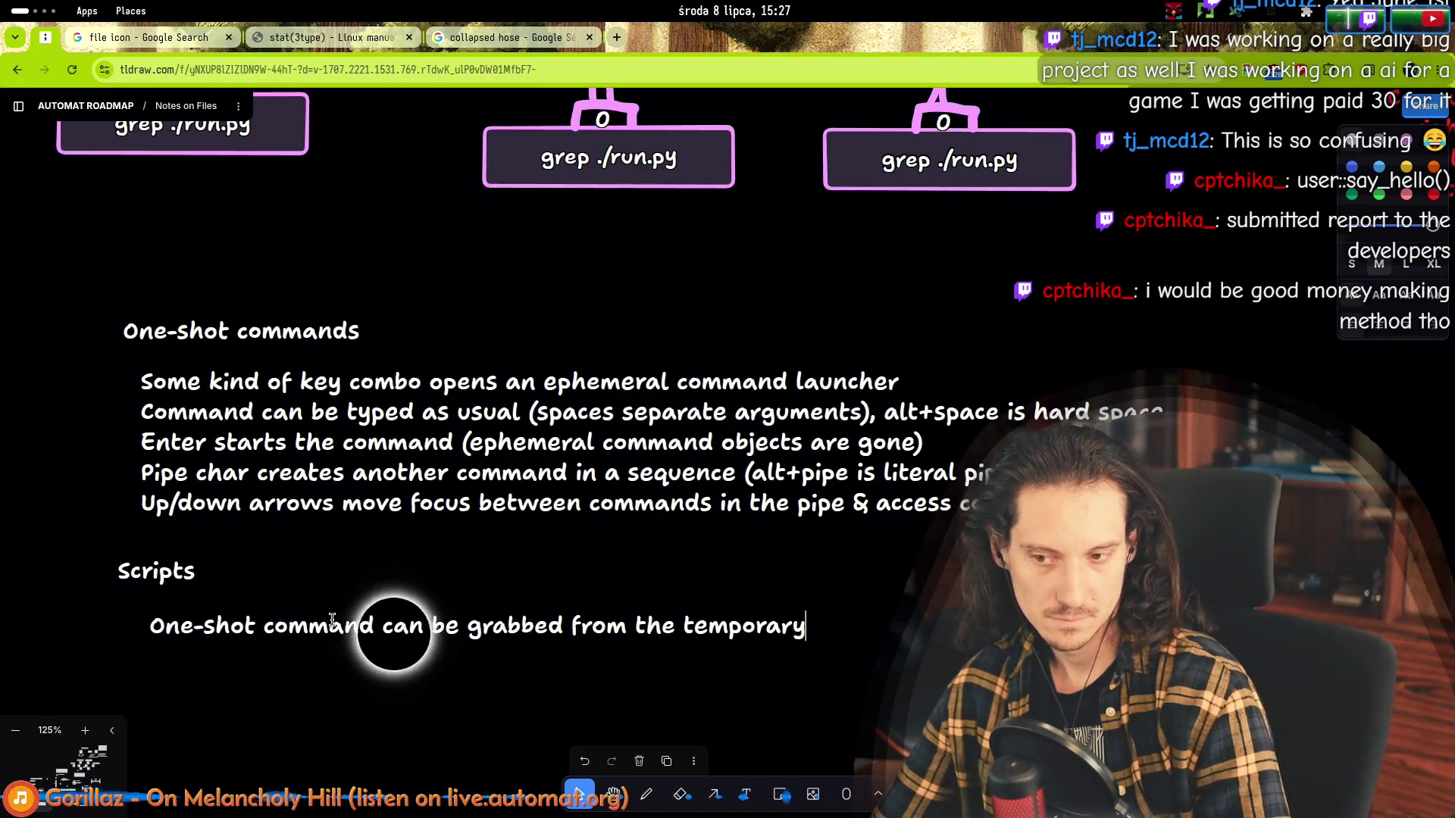
{"action": "type", "text": " space into"}
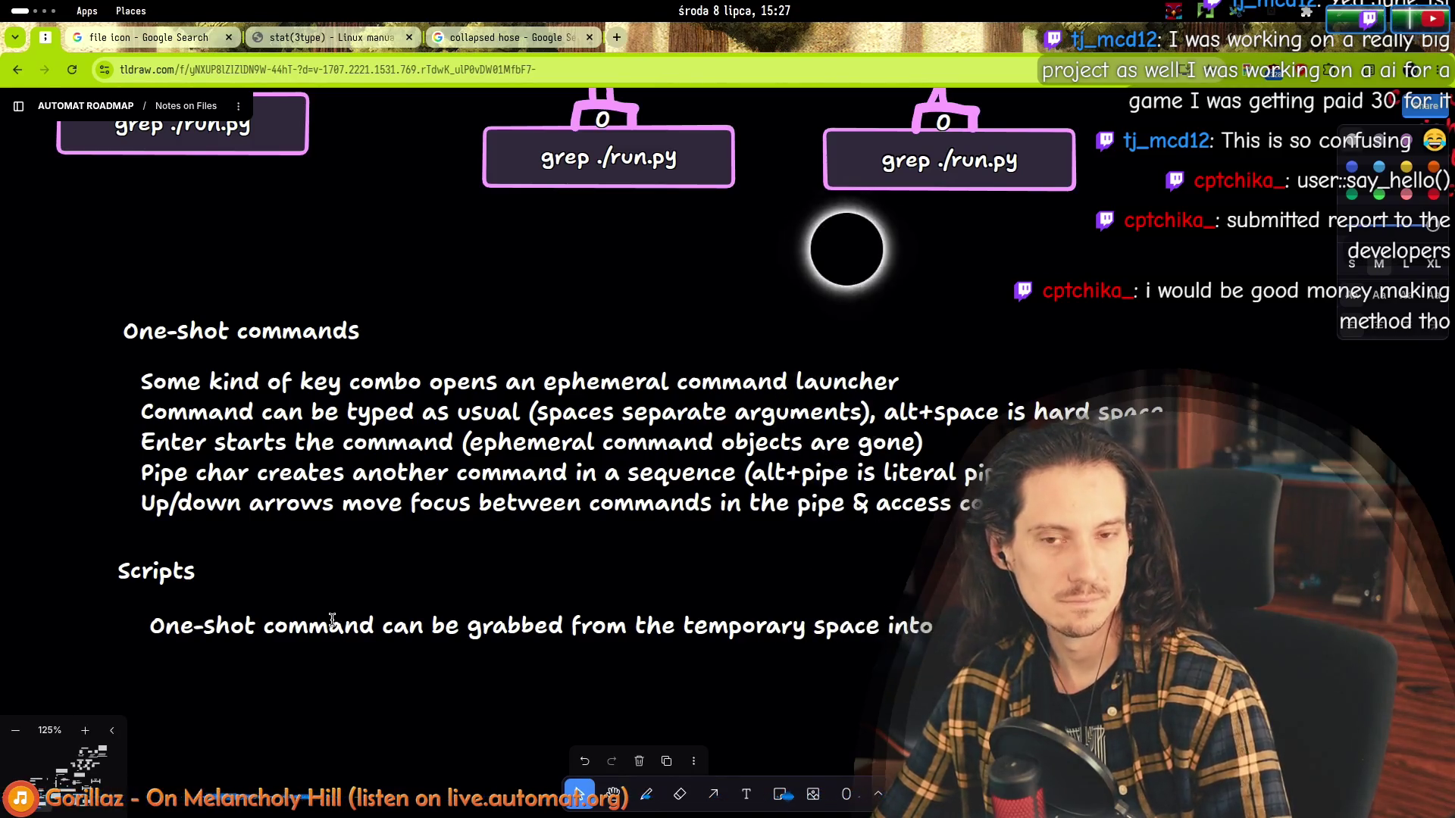
Finish the first Scripts sentence with 'temporary space' and begin a new line below it.
{"action": "double_click", "coordinate": [909, 626]}
{"action": "key", "text": "BackSpace"}
{"action": "key", "text": "BackSpace"}
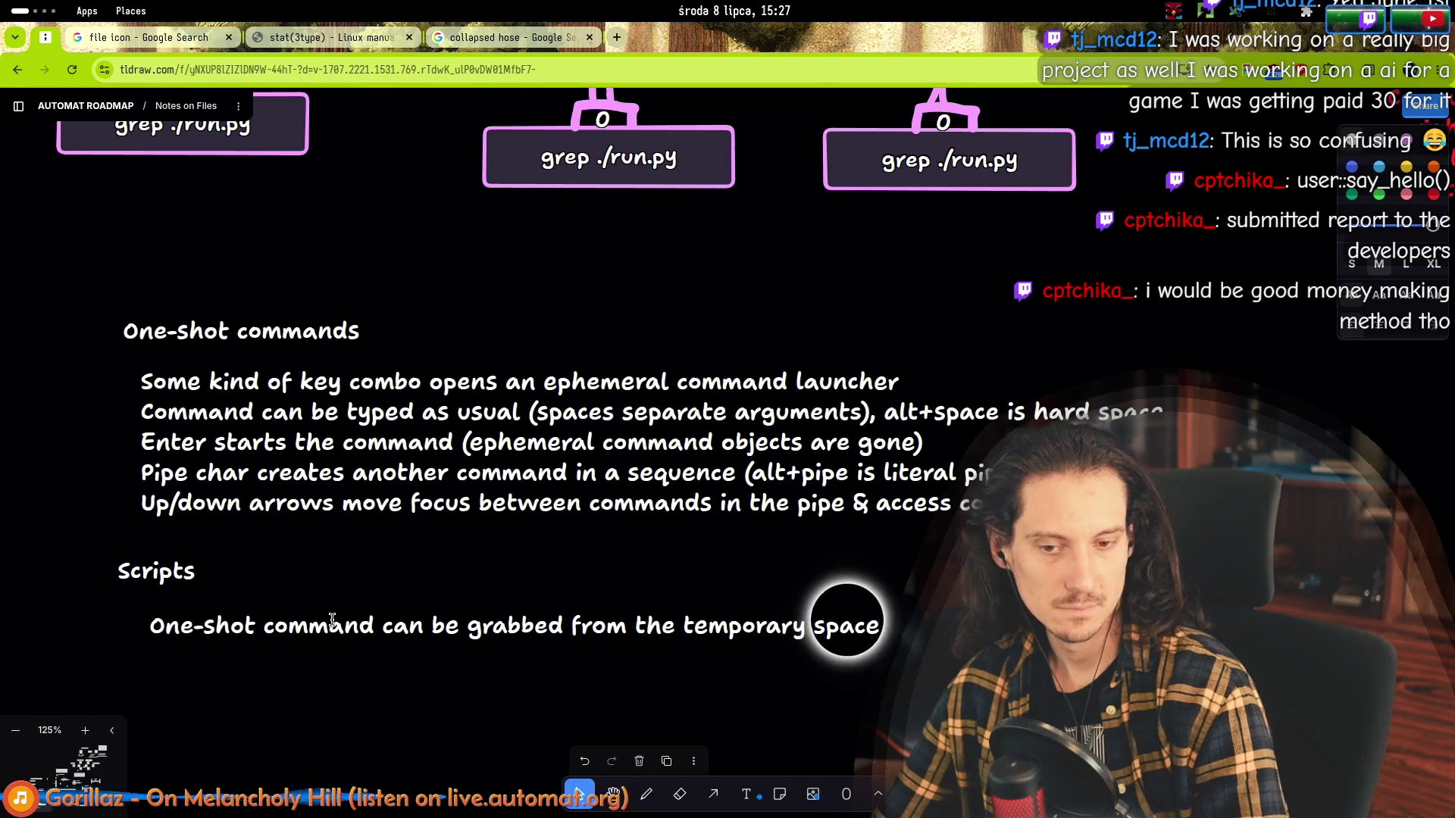
{"action": "type", "text": " & mo"}
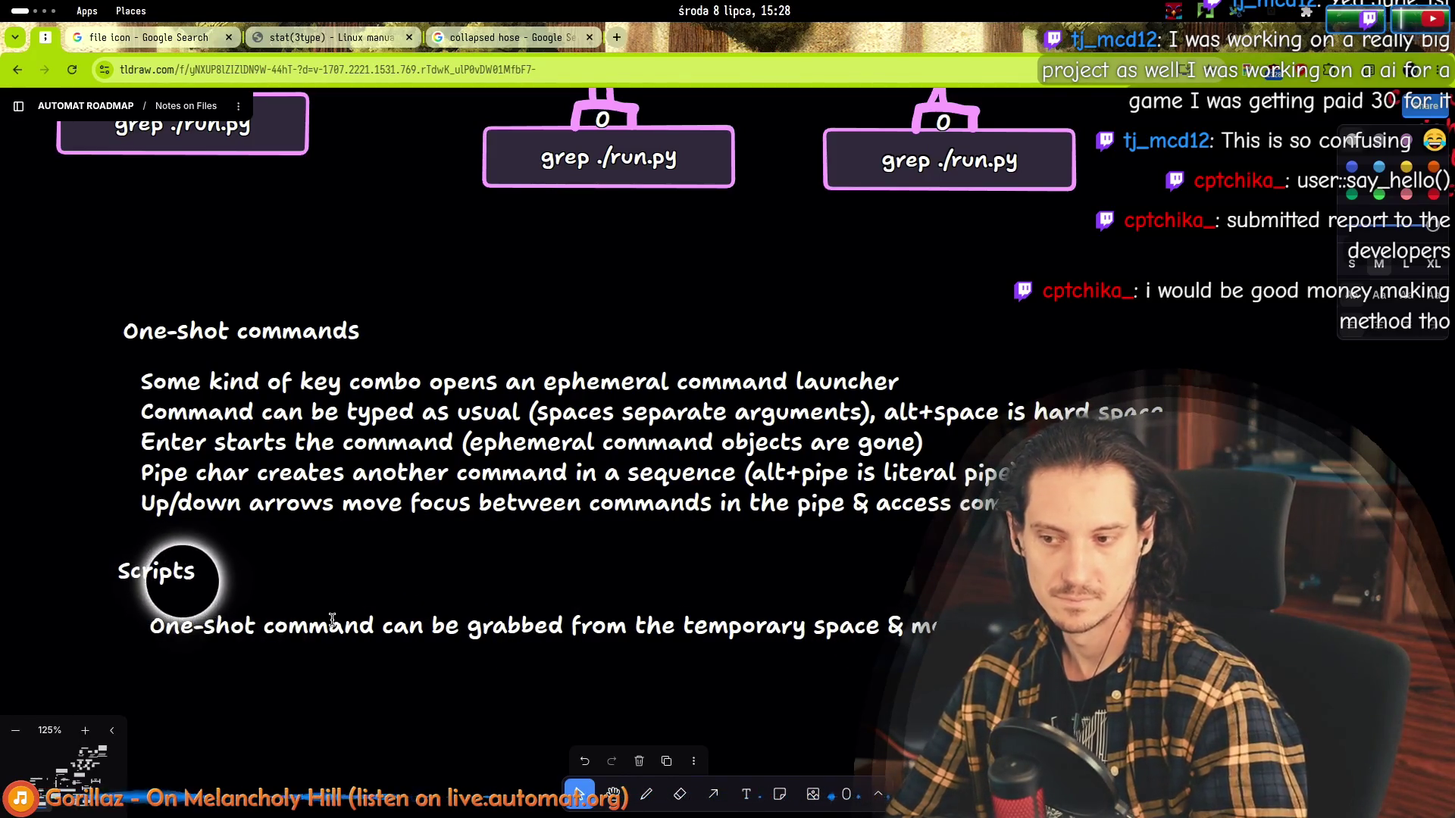
{"action": "key", "text": "Return"}
{"action": "type", "text": "A"}
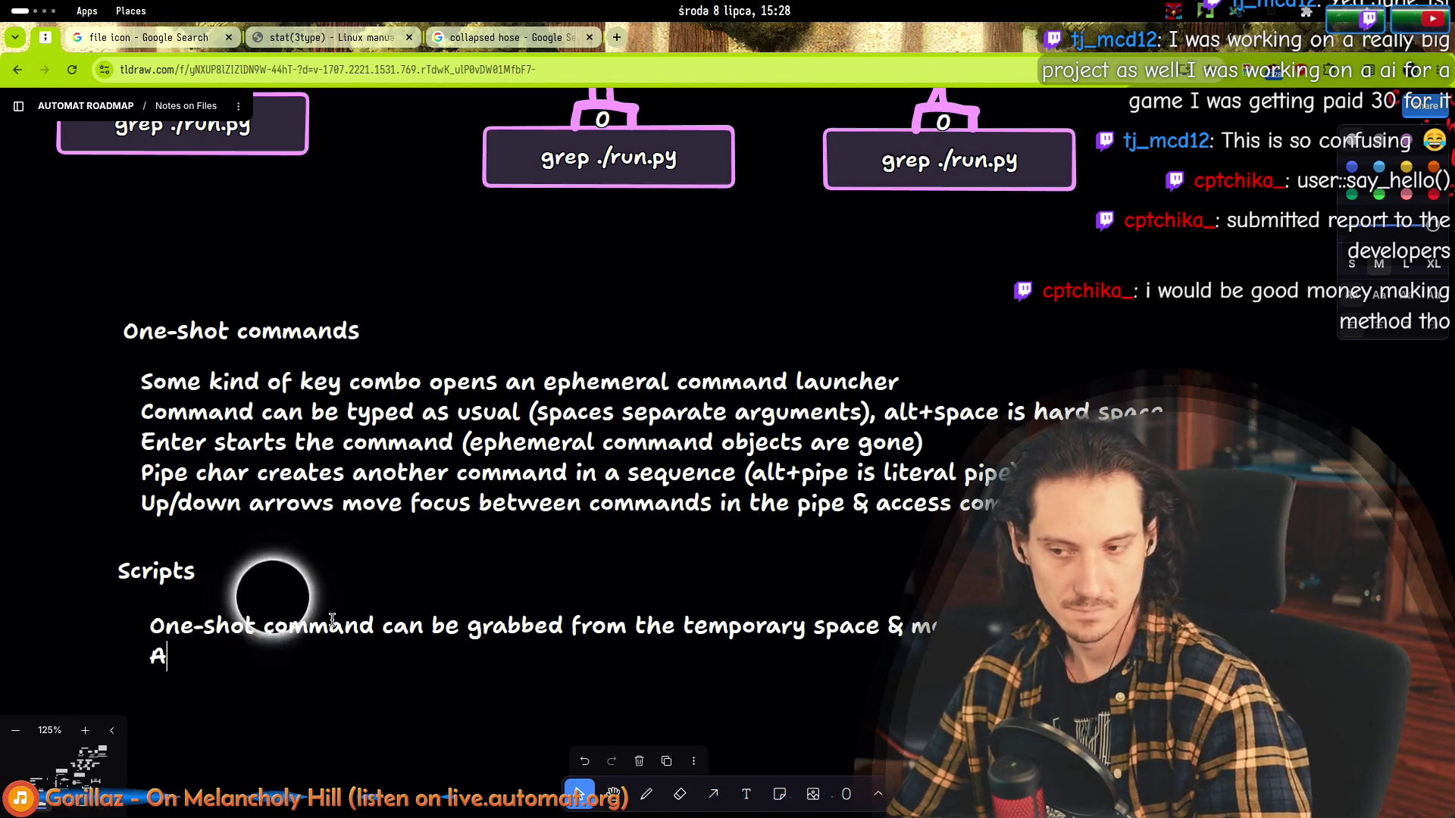
{"action": "type", "text": "llows smooth transitions"}
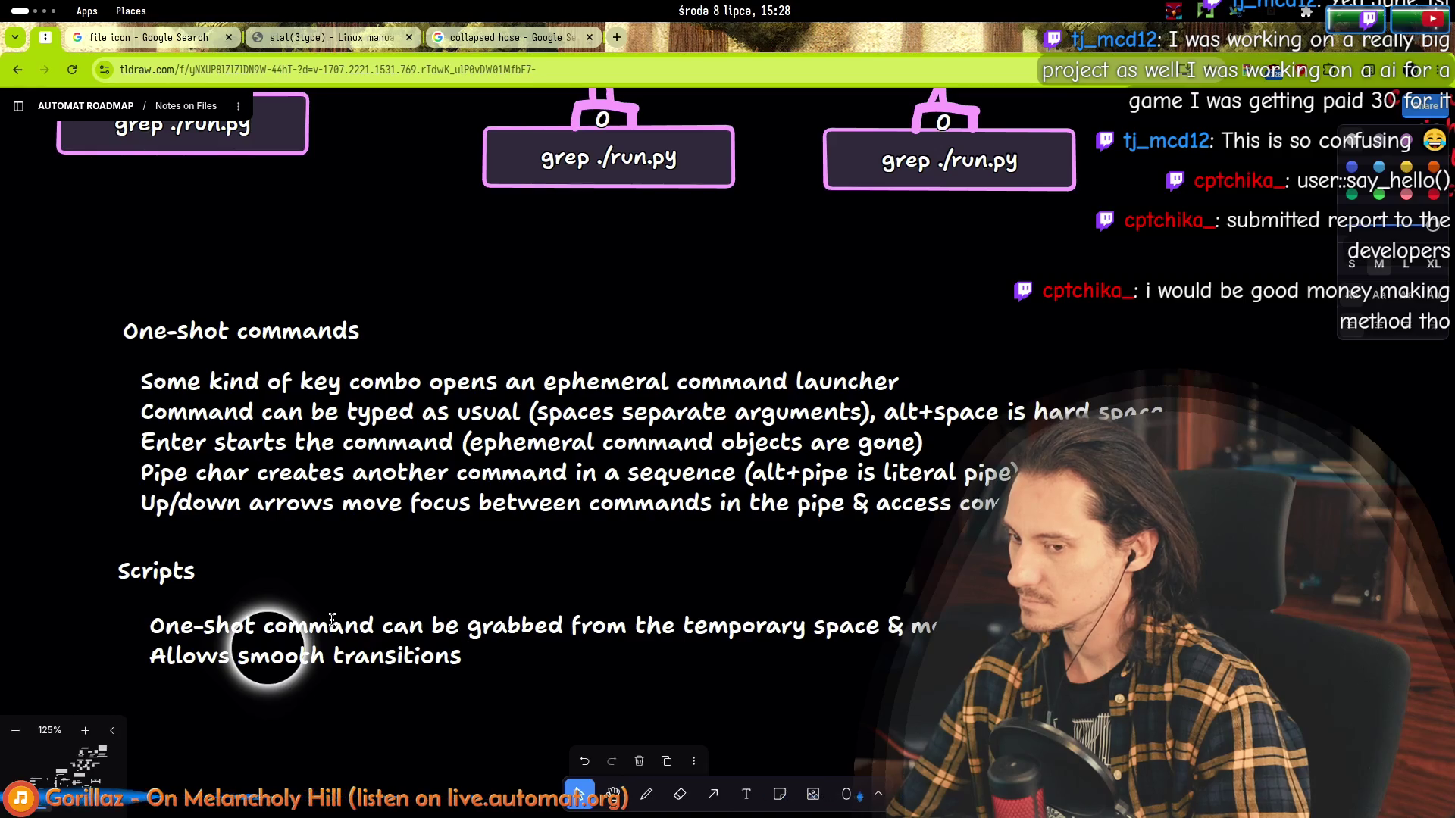
Reword the new line to 'Allows one-shot => board', dropping 'smooth transitions'.
{"action": "key", "text": "ctrl+shift+Left"}
{"action": "key", "text": "BackSpace"}
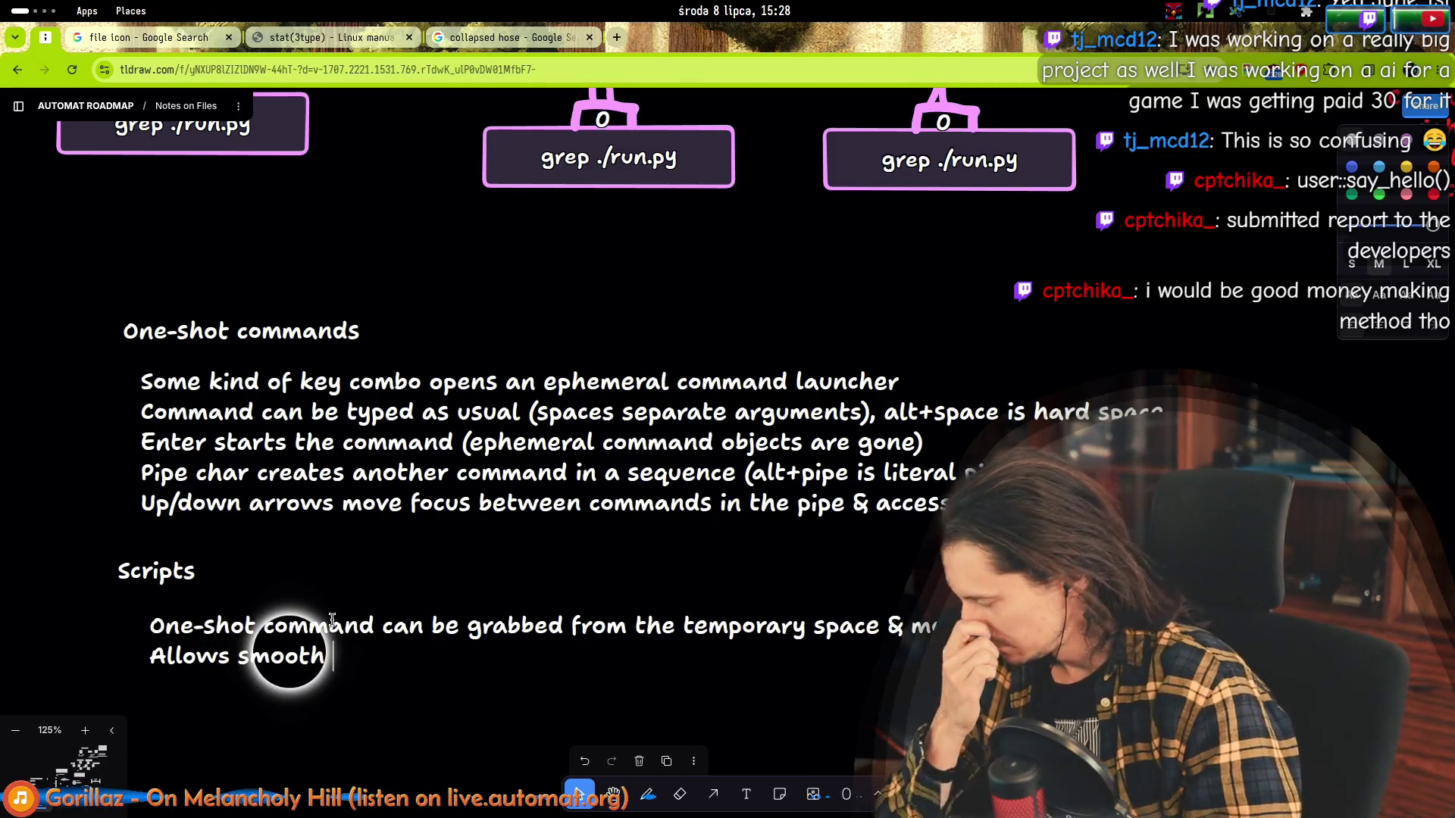
{"action": "key", "text": "ctrl+shift+Left"}
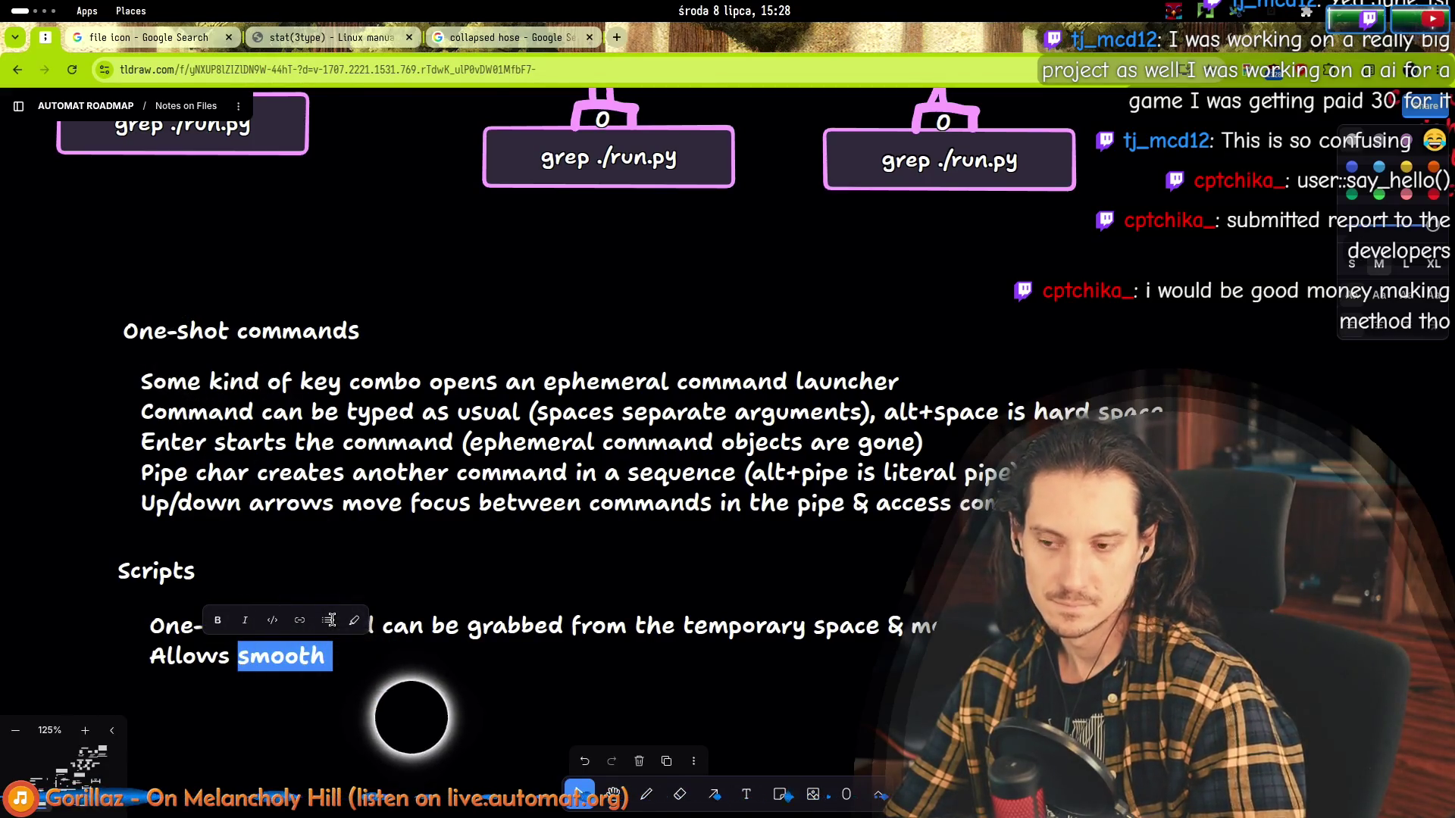
{"action": "type", "text": "one-sho"}
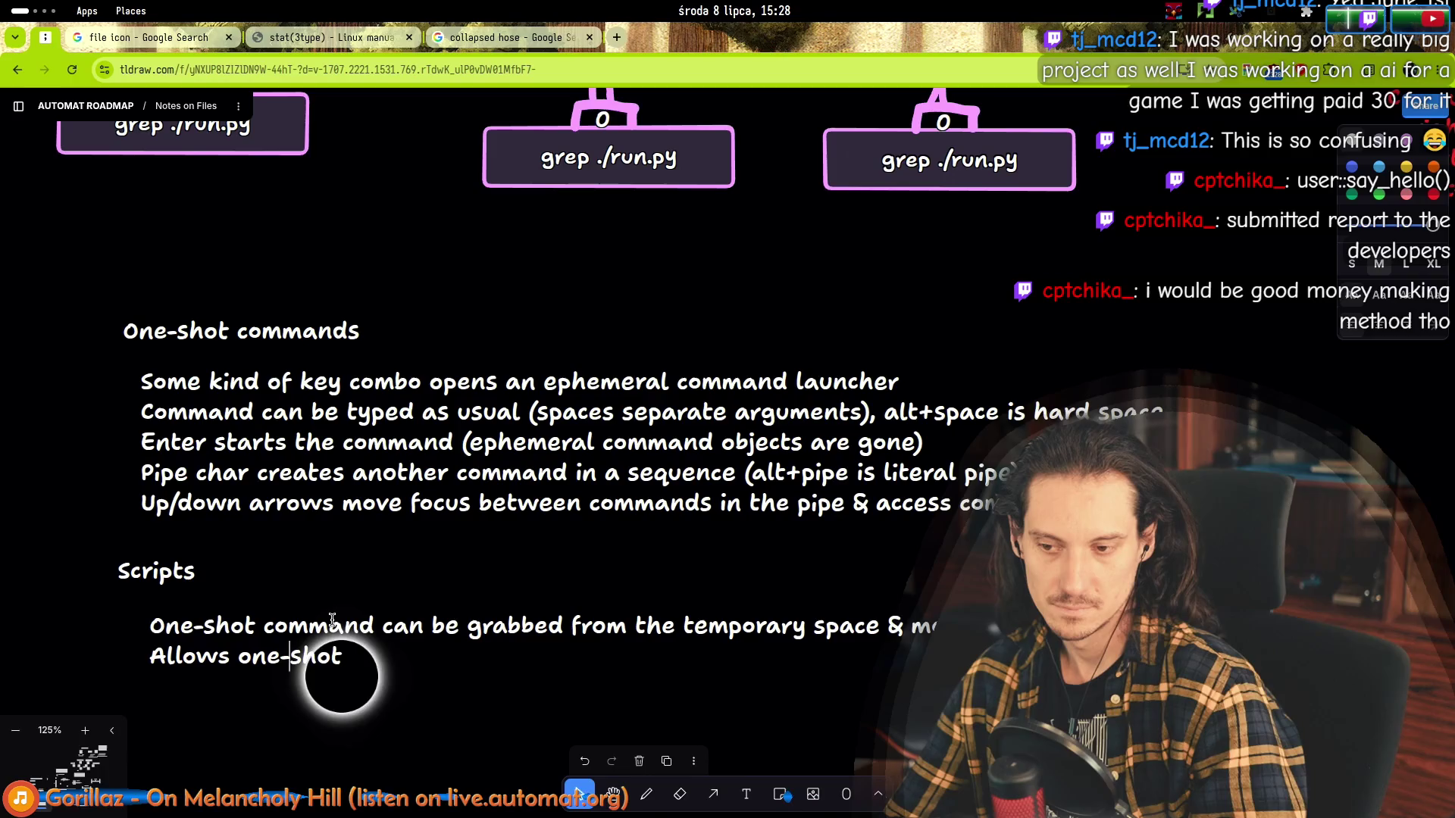
{"action": "key", "text": "End"}
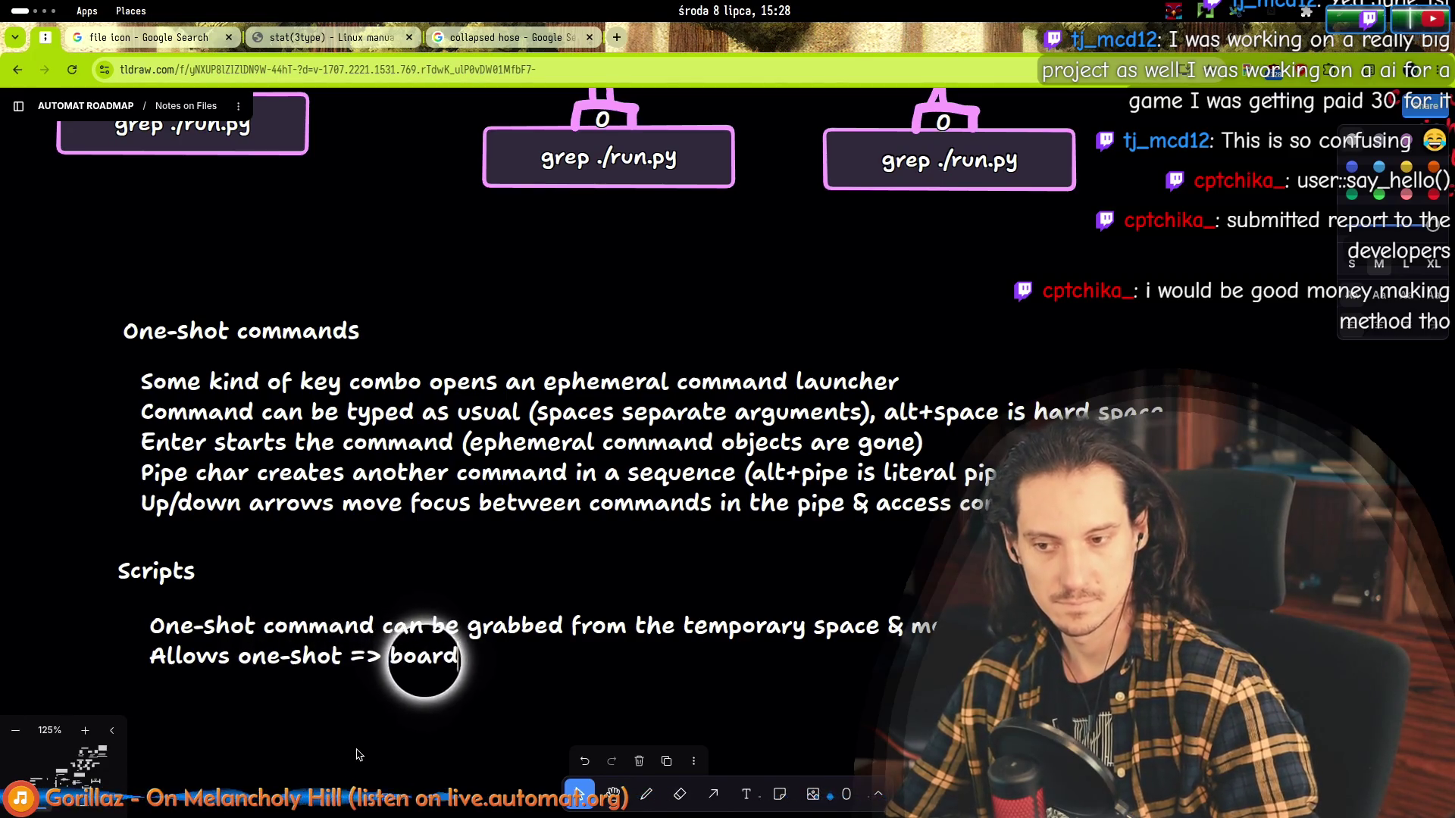
{"action": "scroll", "coordinate": [321, 698], "scroll_direction": "down", "scroll_amount": 1}
{"action": "scroll", "coordinate": [320, 698], "scroll_direction": "down", "scroll_amount": 1}
{"action": "scroll", "coordinate": [252, 512], "scroll_direction": "up", "scroll_amount": 4}
{"action": "scroll", "coordinate": [206, 455], "scroll_direction": "down", "scroll_amount": 4}
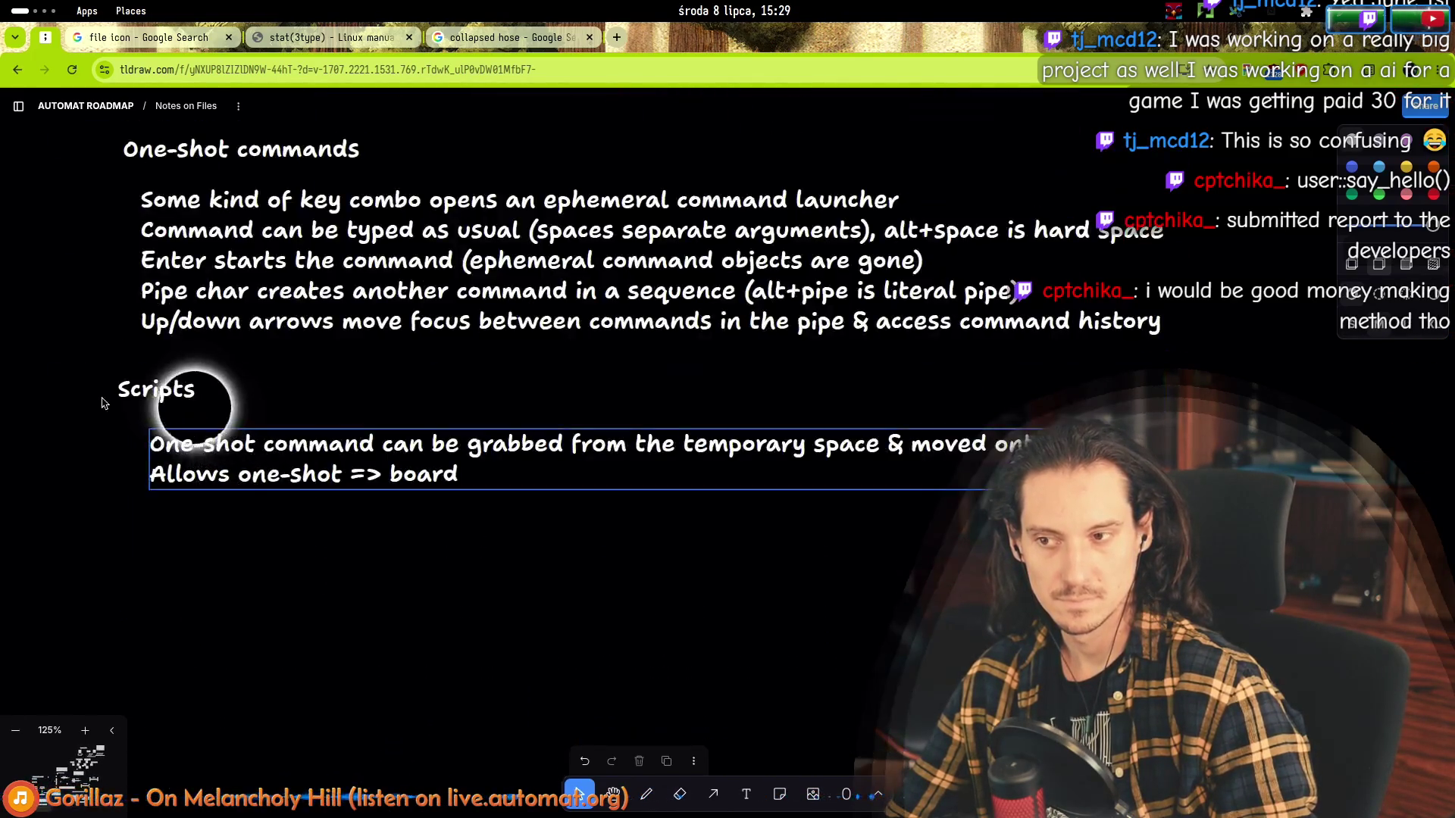
Start a third Scripts line after 'board' about the Board allowing complex redirects.
{"action": "left_click", "coordinate": [152, 384]}
{"action": "double_click", "coordinate": [443, 475]}
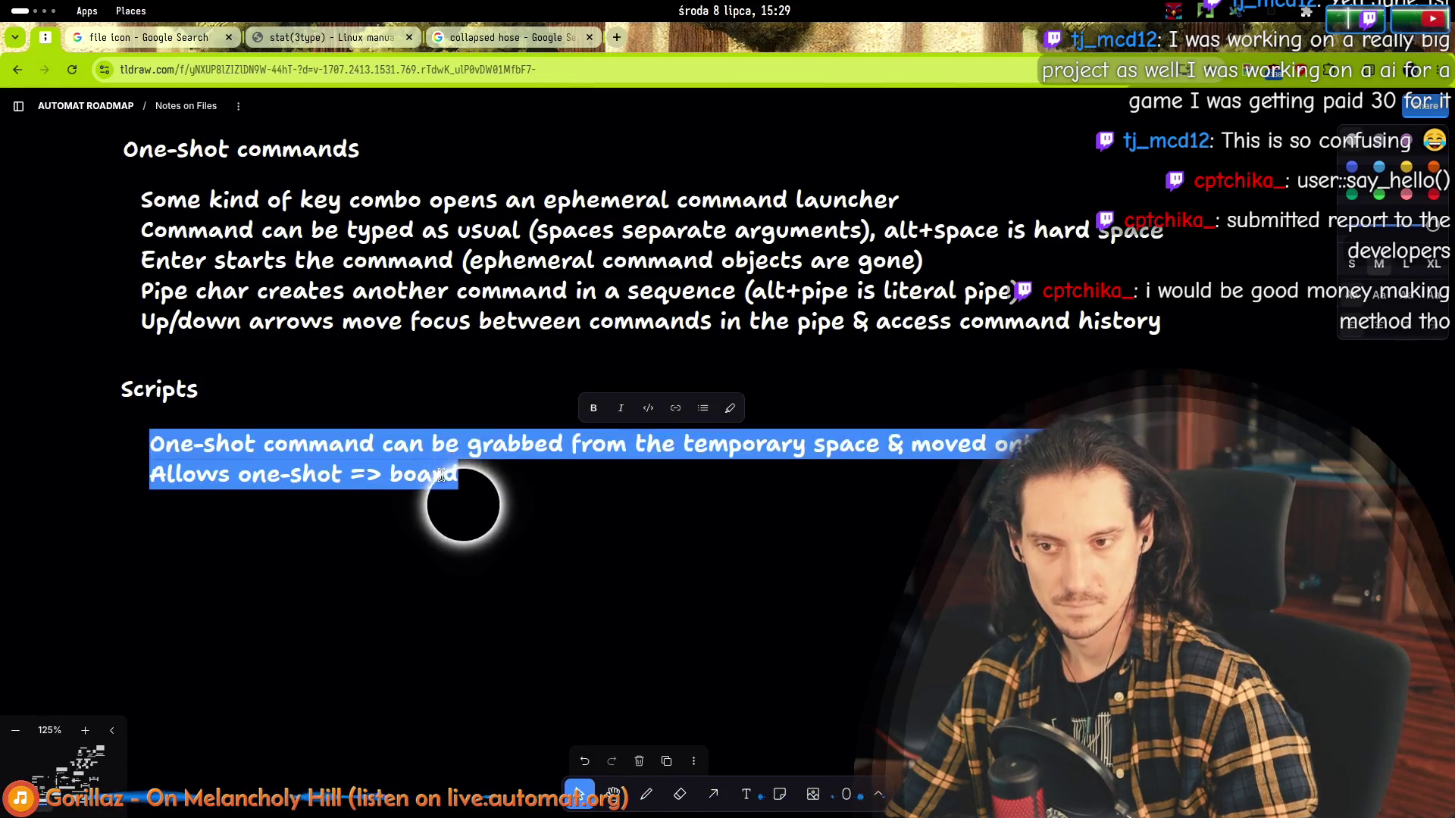
{"action": "left_click", "coordinate": [442, 474]}
{"action": "key", "text": "Return"}
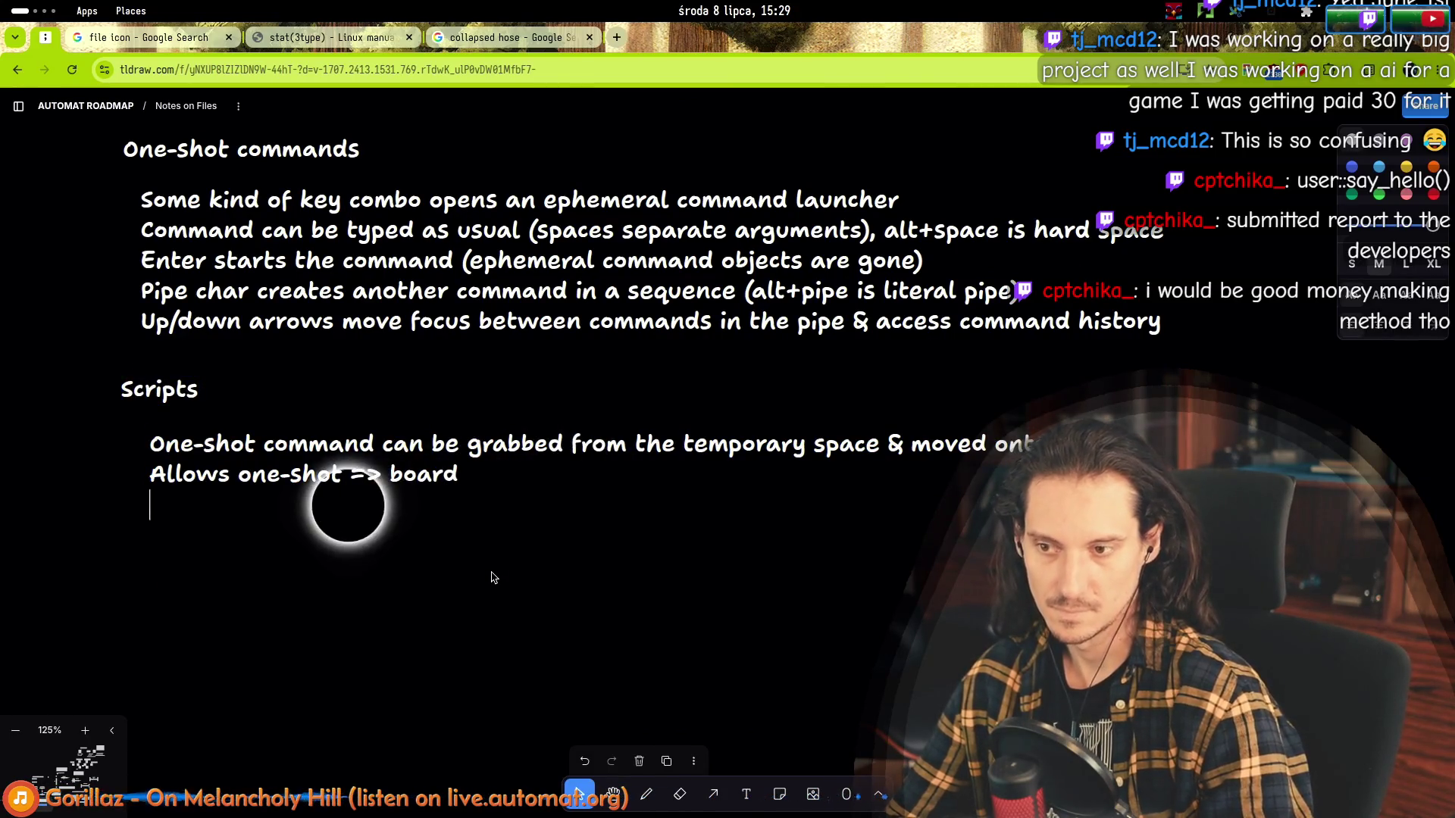
{"action": "type", "text": "On the Board it"}
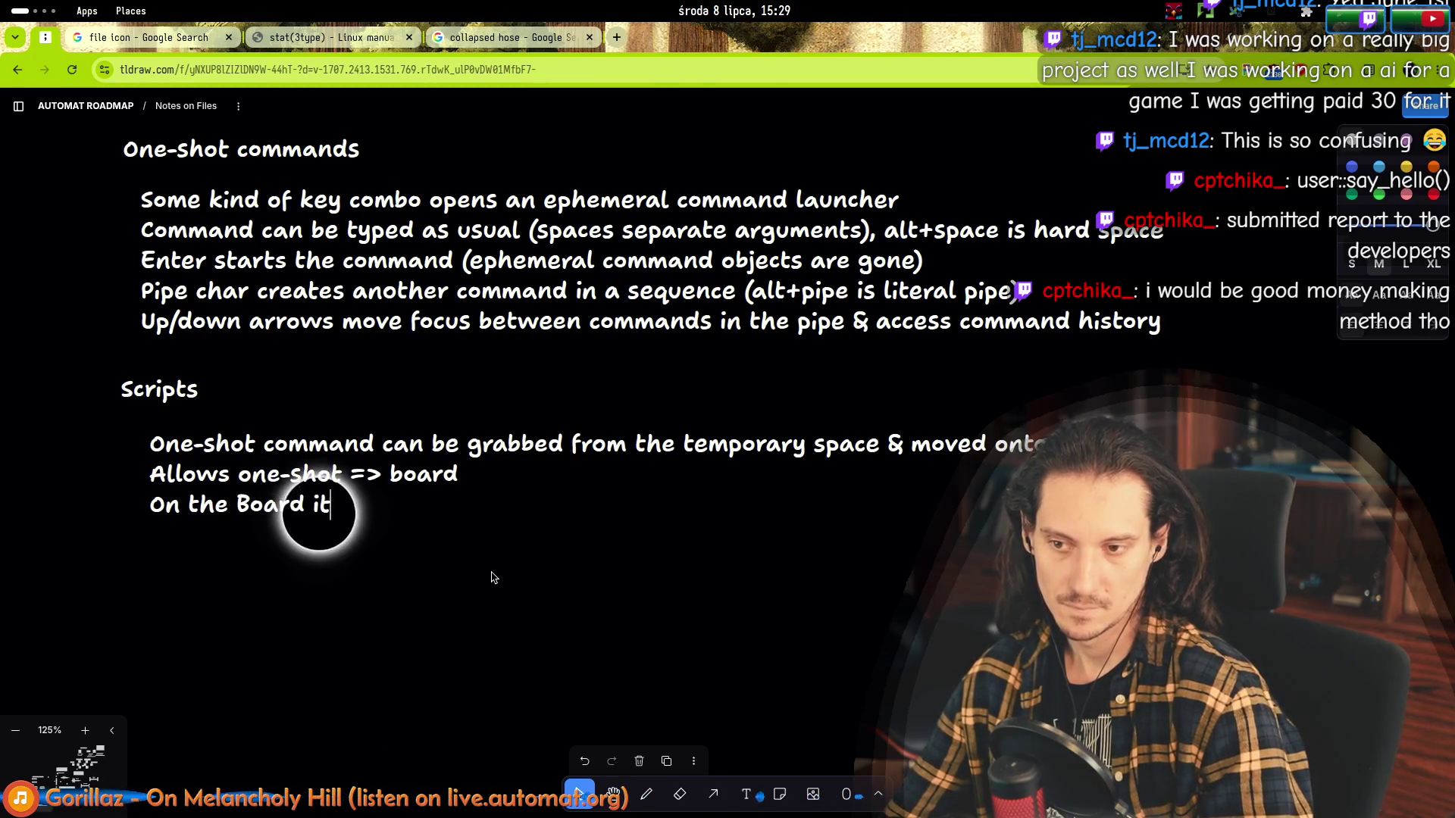
{"action": "type", "text": "'s possible "}
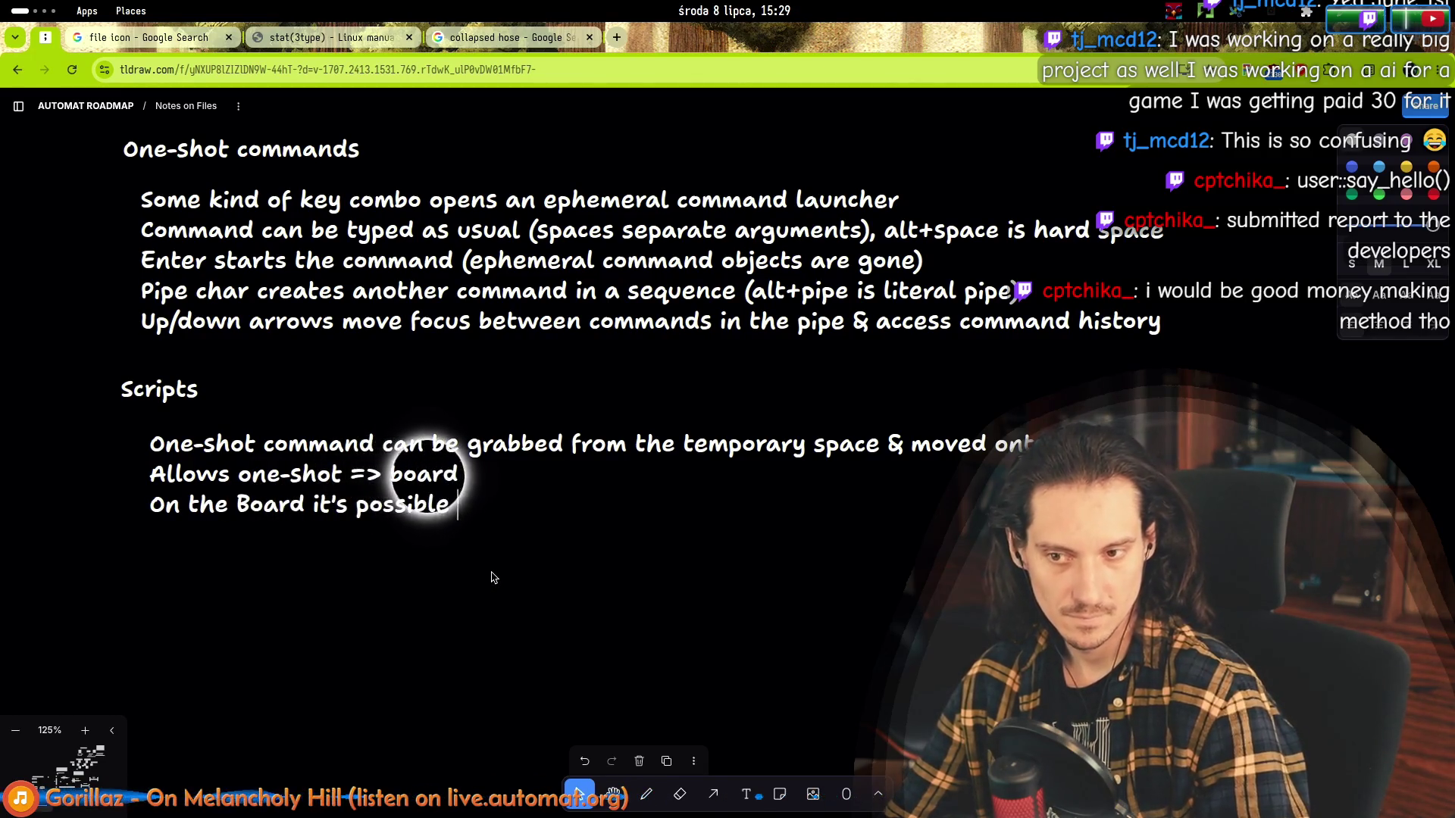
{"action": "type", "text": "to set up more "}
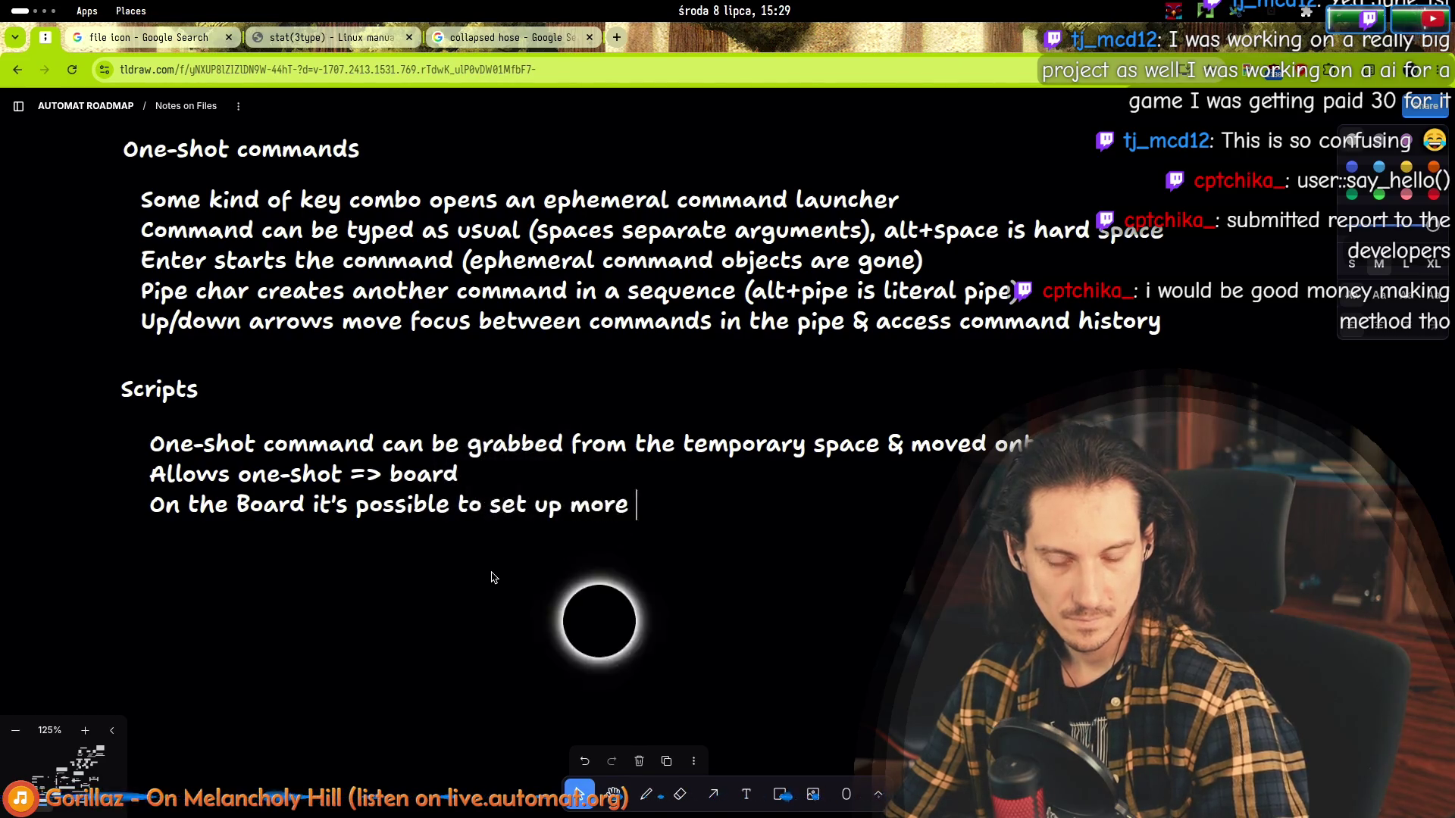
{"action": "type", "text": "complex redirec"}
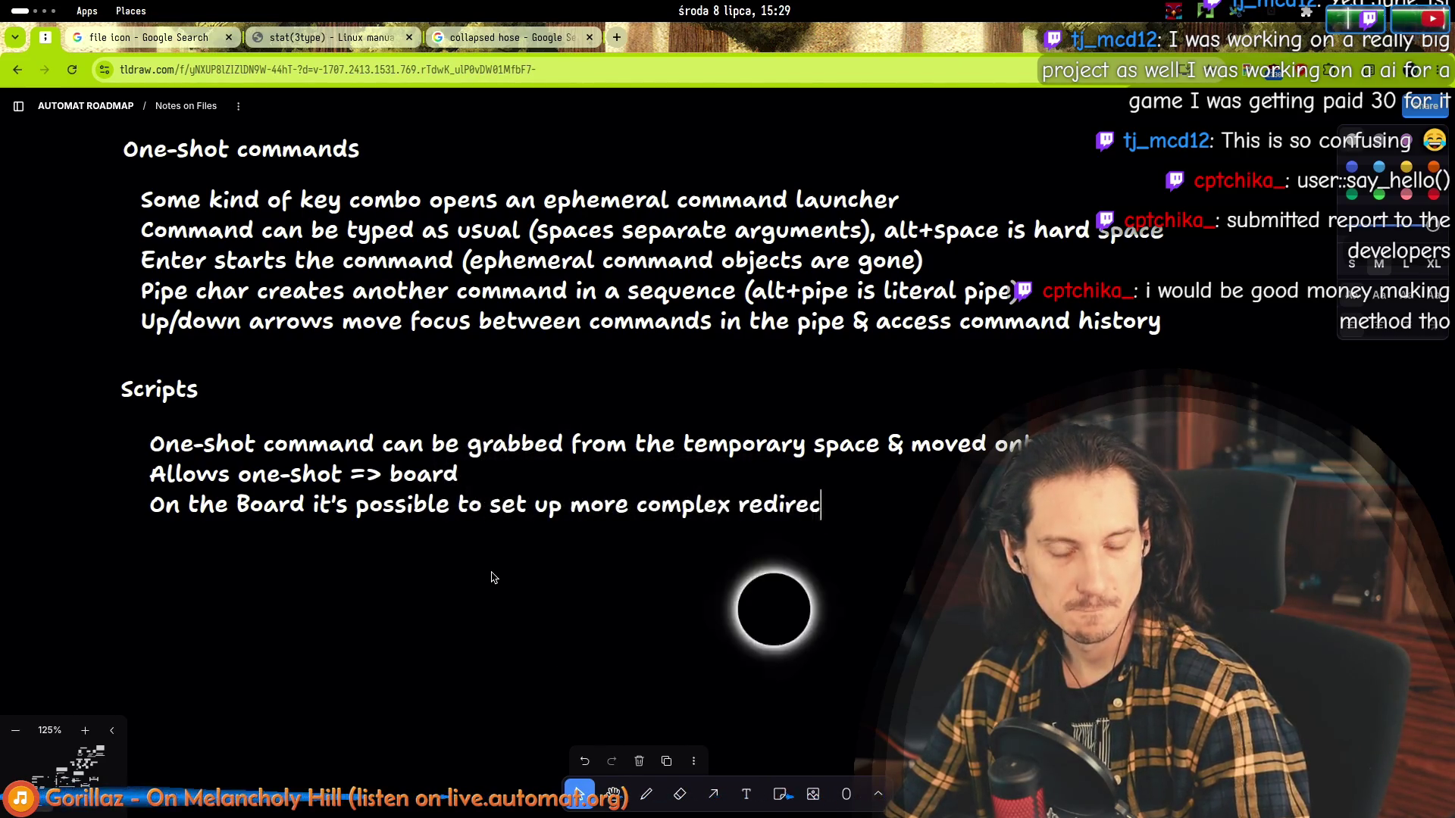
{"action": "type", "text": "ts"}
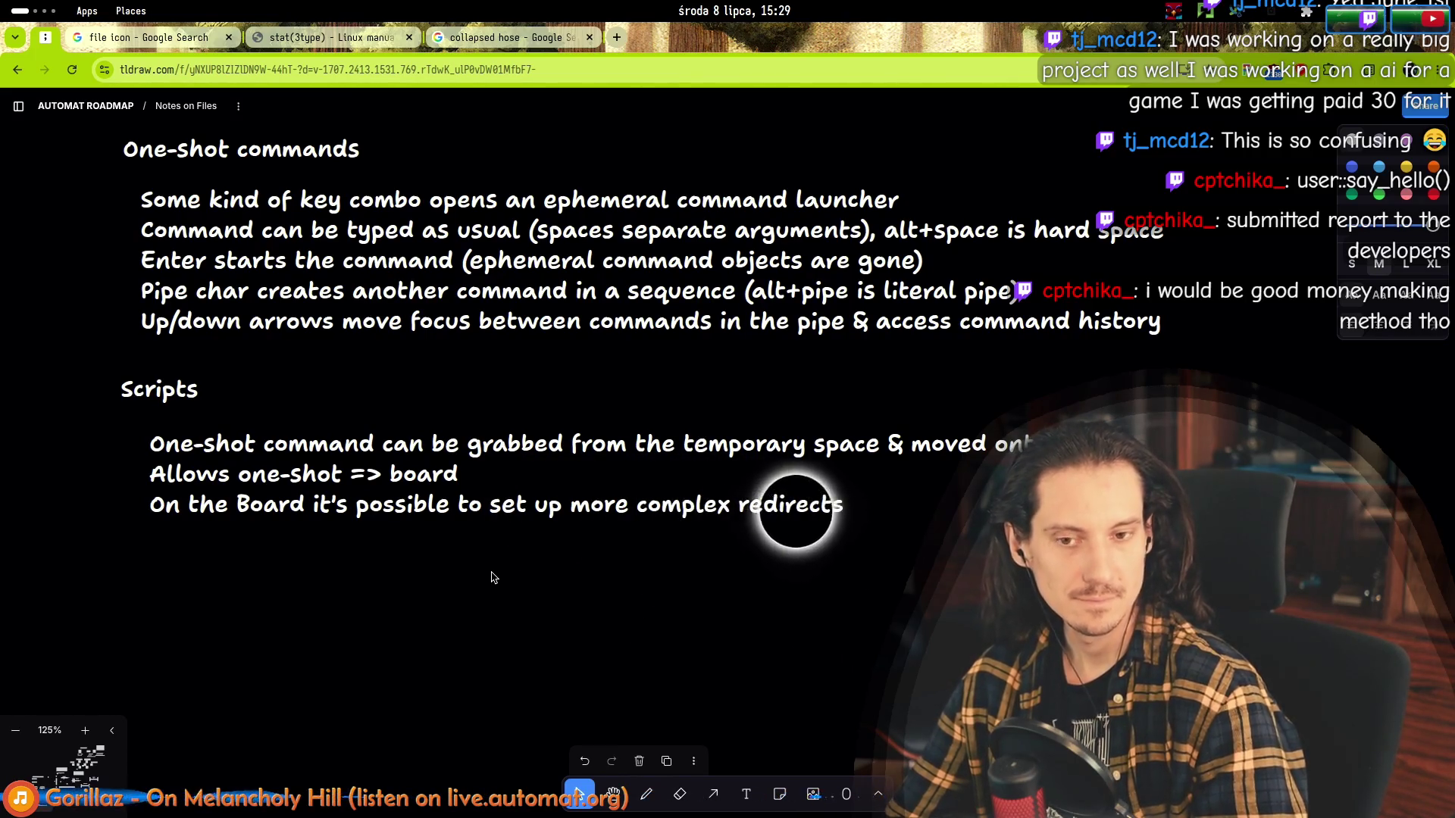
{"action": "type", "text": " & ho"}
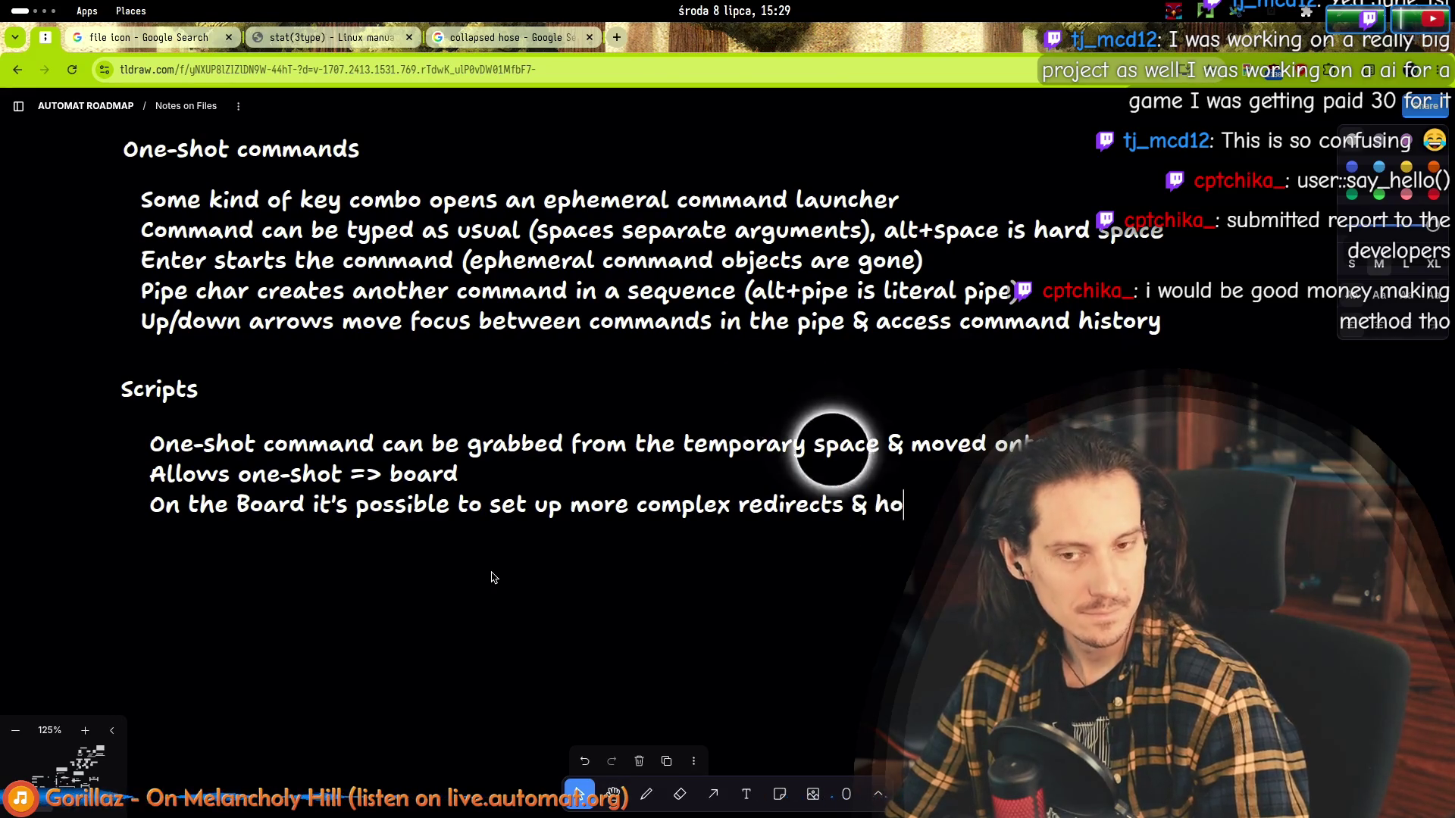
{"action": "type", "text": "ok up fi"}
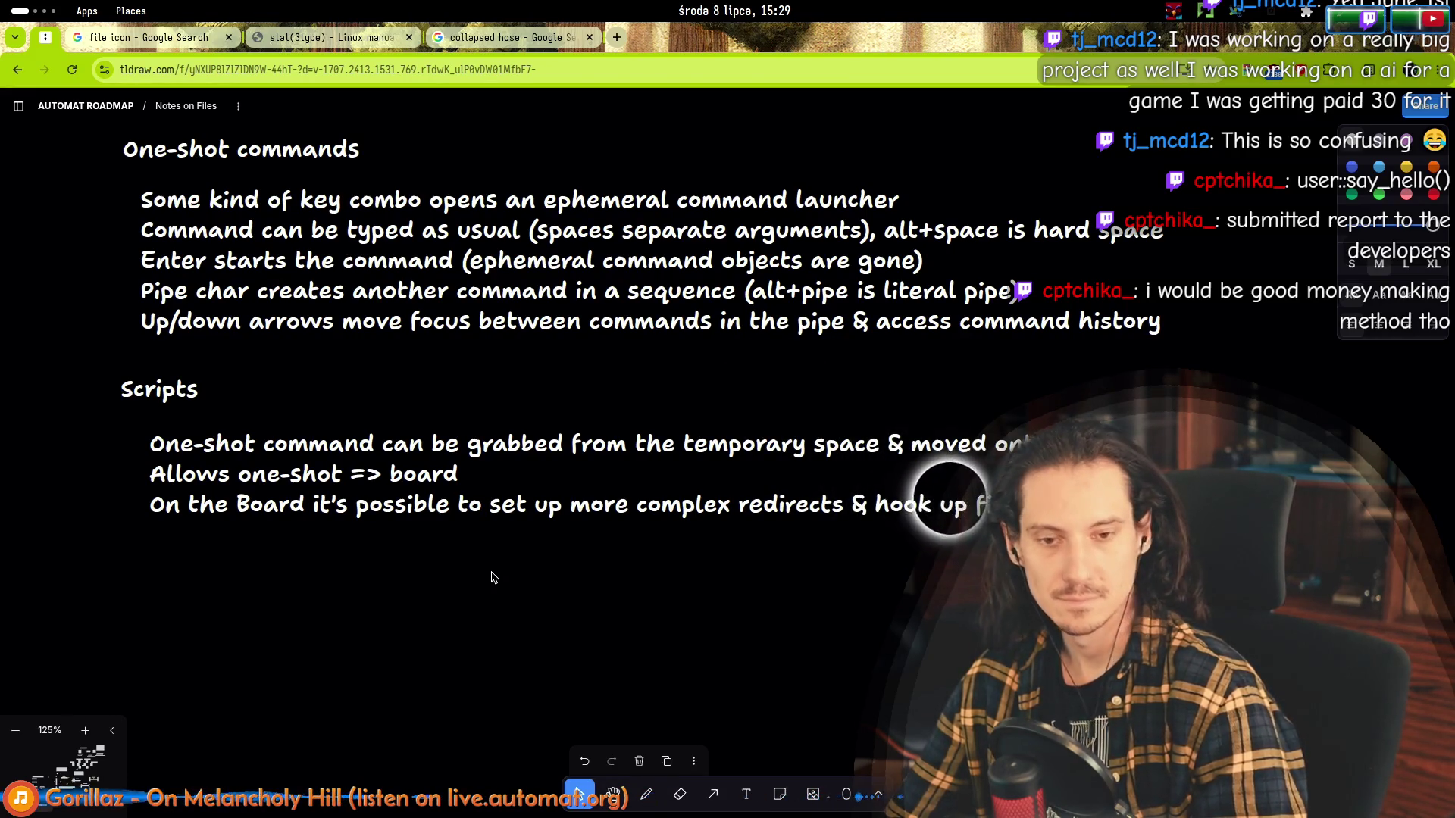
{"action": "scroll", "coordinate": [356, 599], "scroll_direction": "up", "scroll_amount": 3}
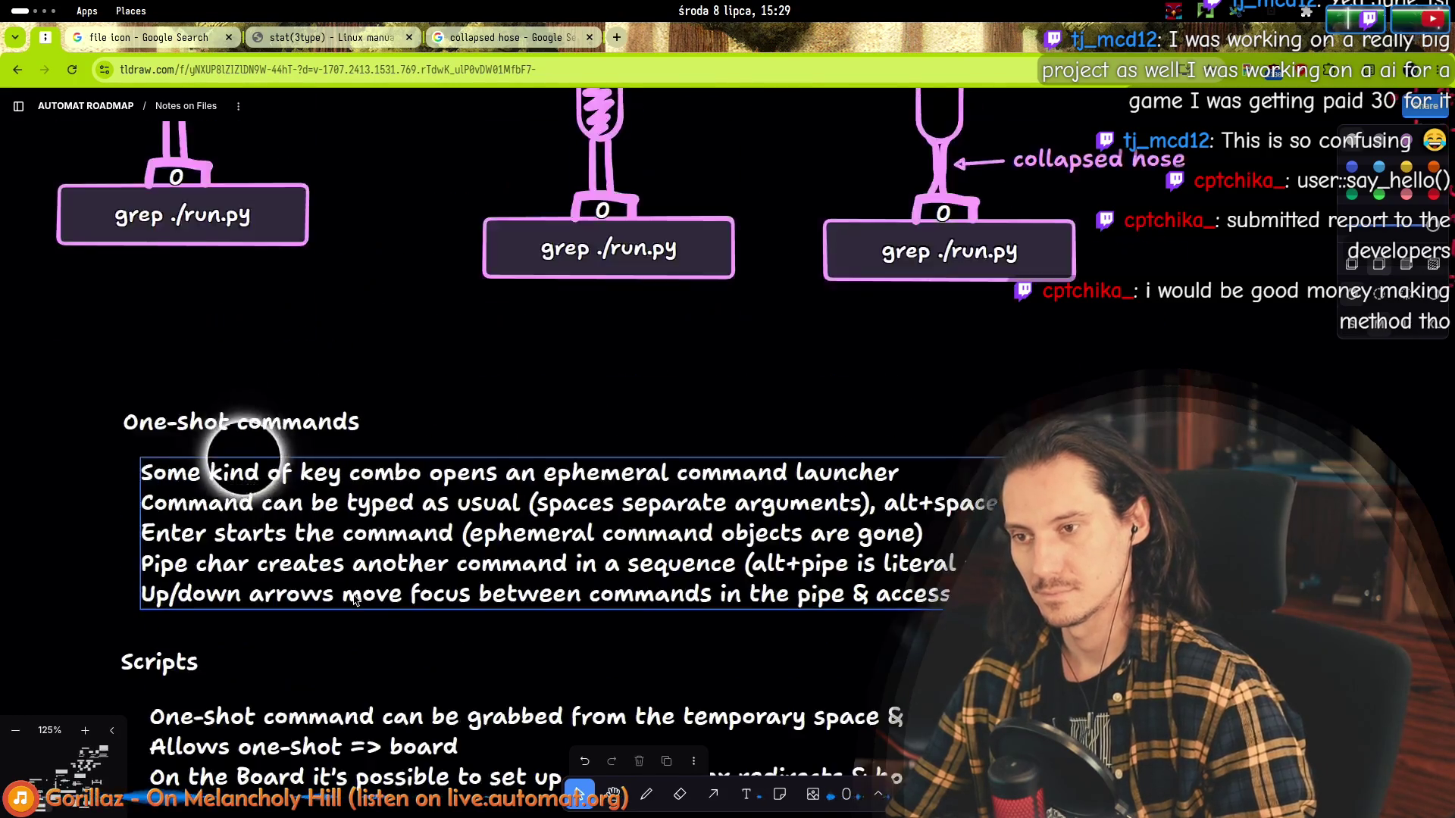
{"action": "scroll", "coordinate": [356, 599], "scroll_direction": "up", "scroll_amount": 1}
{"action": "scroll", "coordinate": [285, 456], "scroll_direction": "down", "scroll_amount": 5}
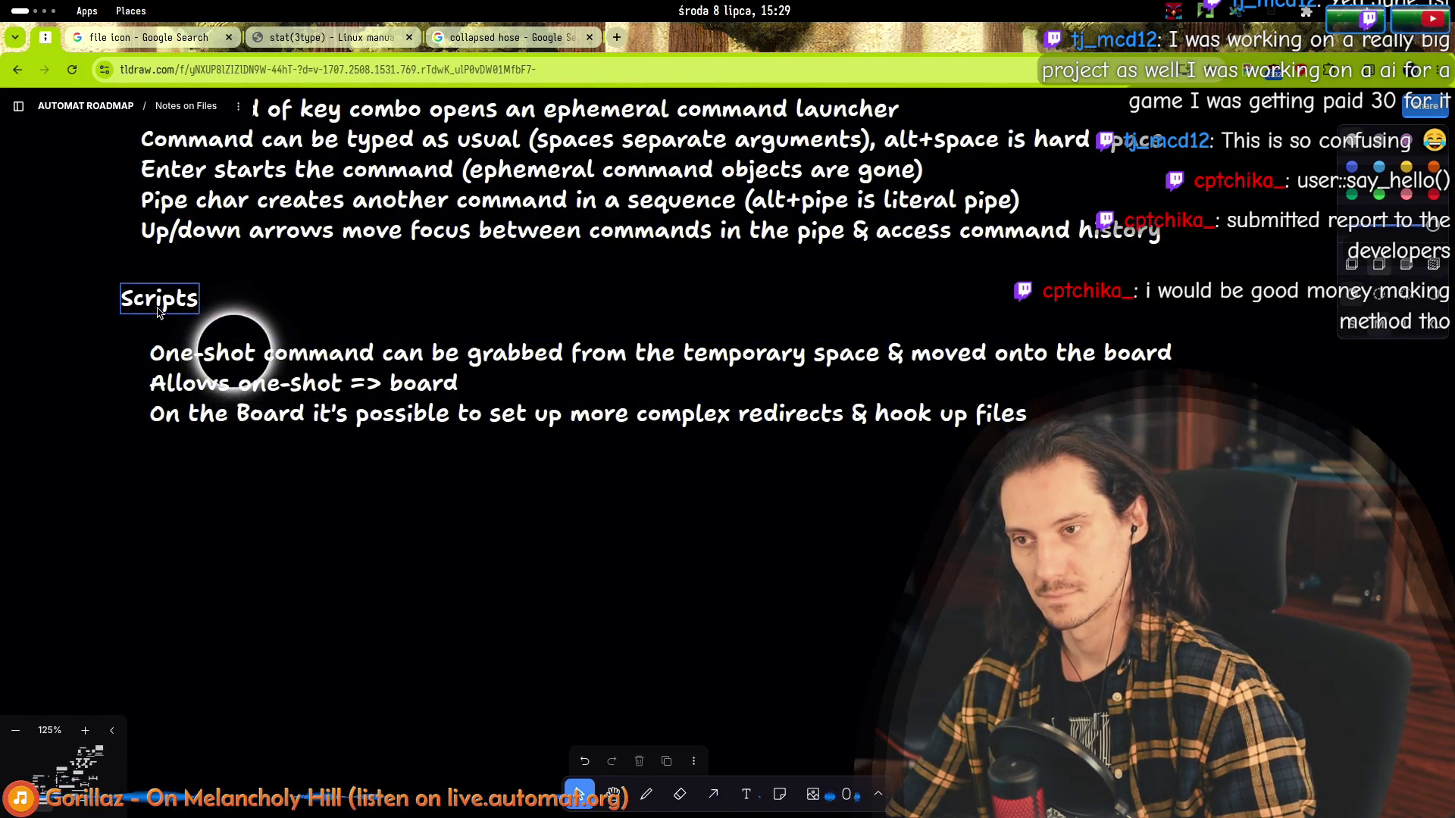
{"action": "scroll", "coordinate": [160, 318], "scroll_direction": "up", "scroll_amount": 5}
{"action": "scroll", "coordinate": [159, 397], "scroll_direction": "down", "scroll_amount": 5}
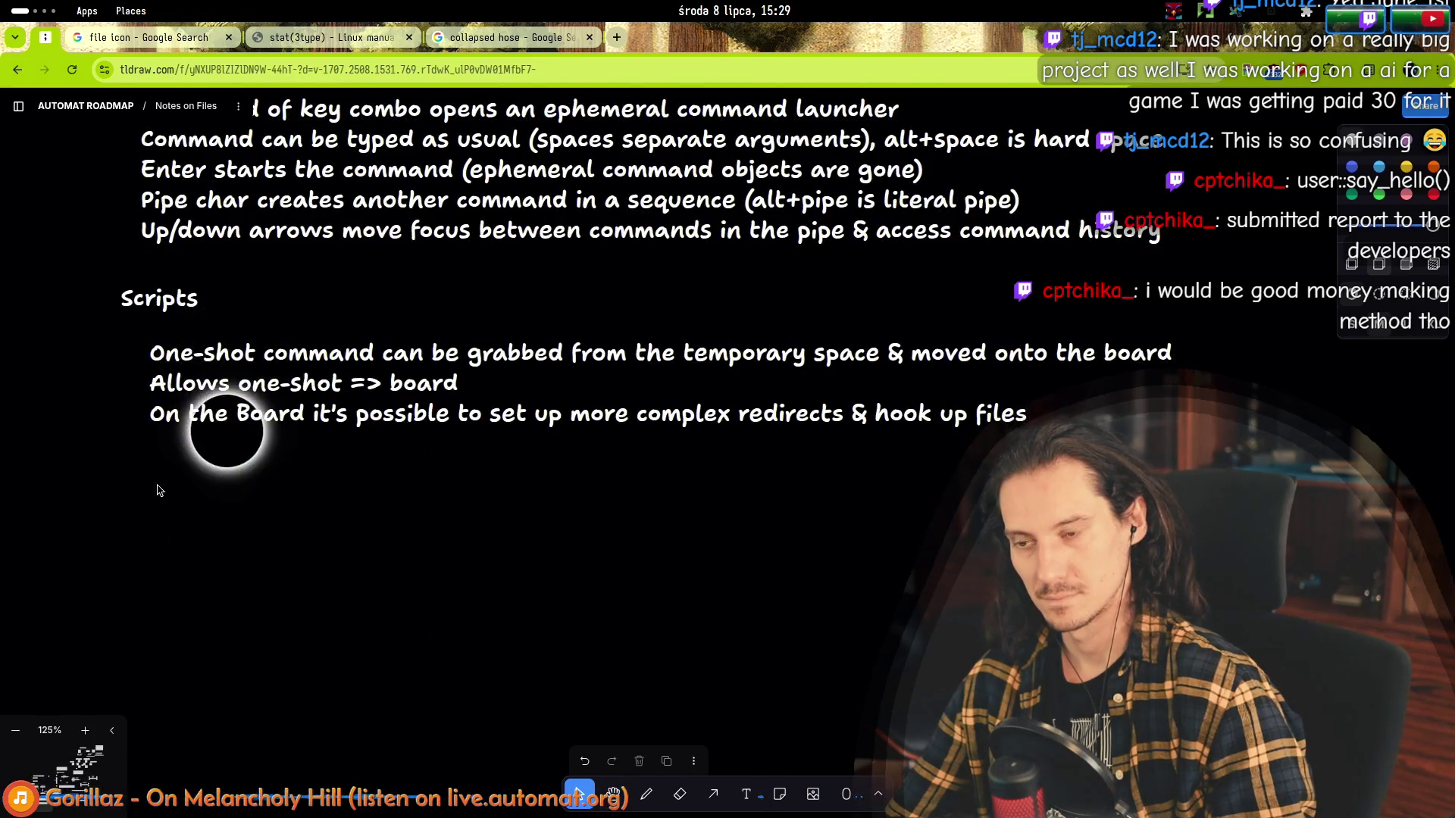
{"action": "scroll", "coordinate": [264, 556], "scroll_direction": "up", "scroll_amount": 4}
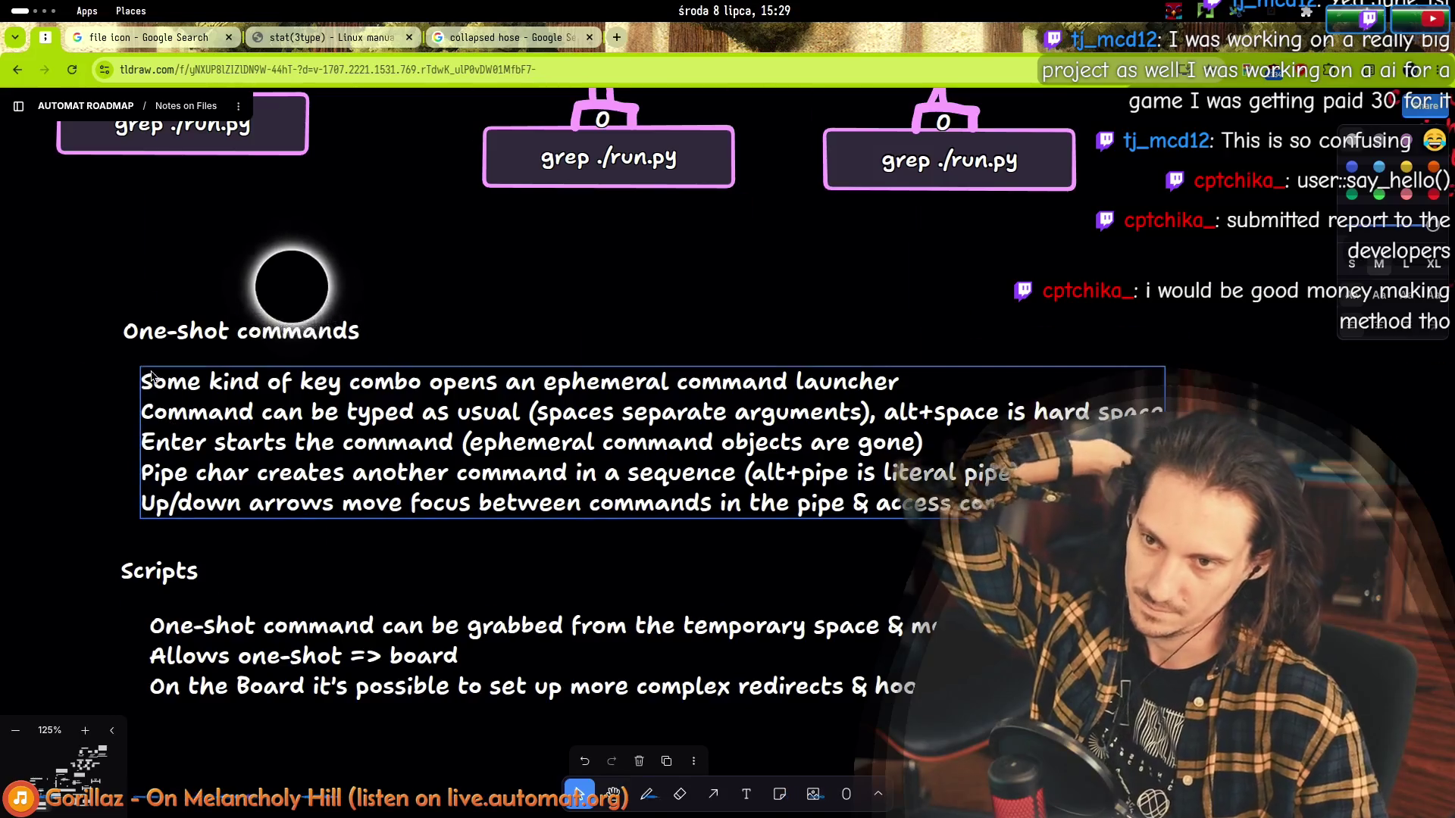
{"action": "scroll", "coordinate": [380, 542], "scroll_direction": "up", "scroll_amount": 10}
{"action": "scroll", "coordinate": [351, 397], "scroll_direction": "up", "scroll_amount": 5}
{"action": "scroll", "coordinate": [343, 370], "scroll_direction": "up", "scroll_amount": 1}
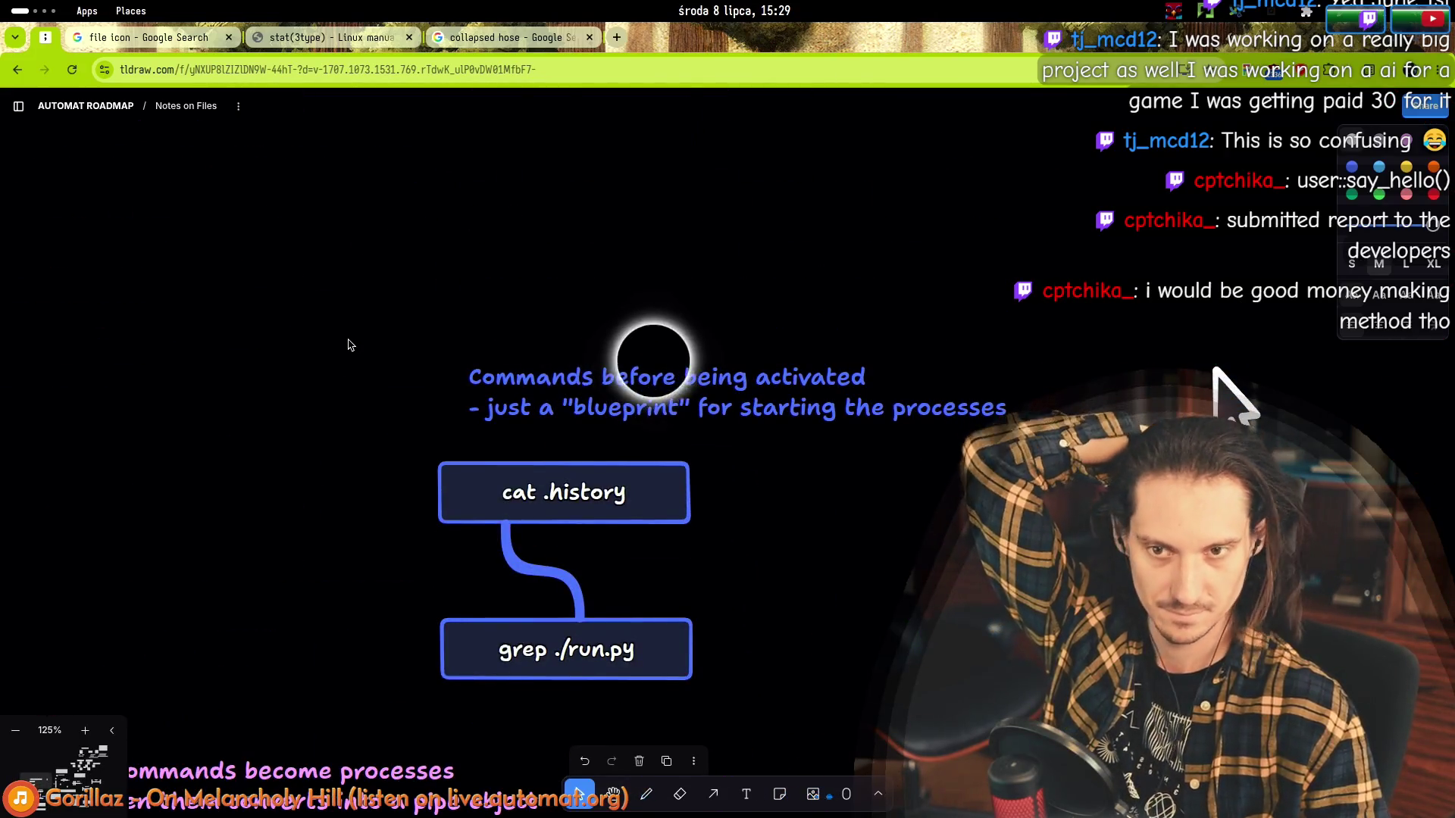
{"action": "scroll", "coordinate": [322, 369], "scroll_direction": "down", "scroll_amount": 5}
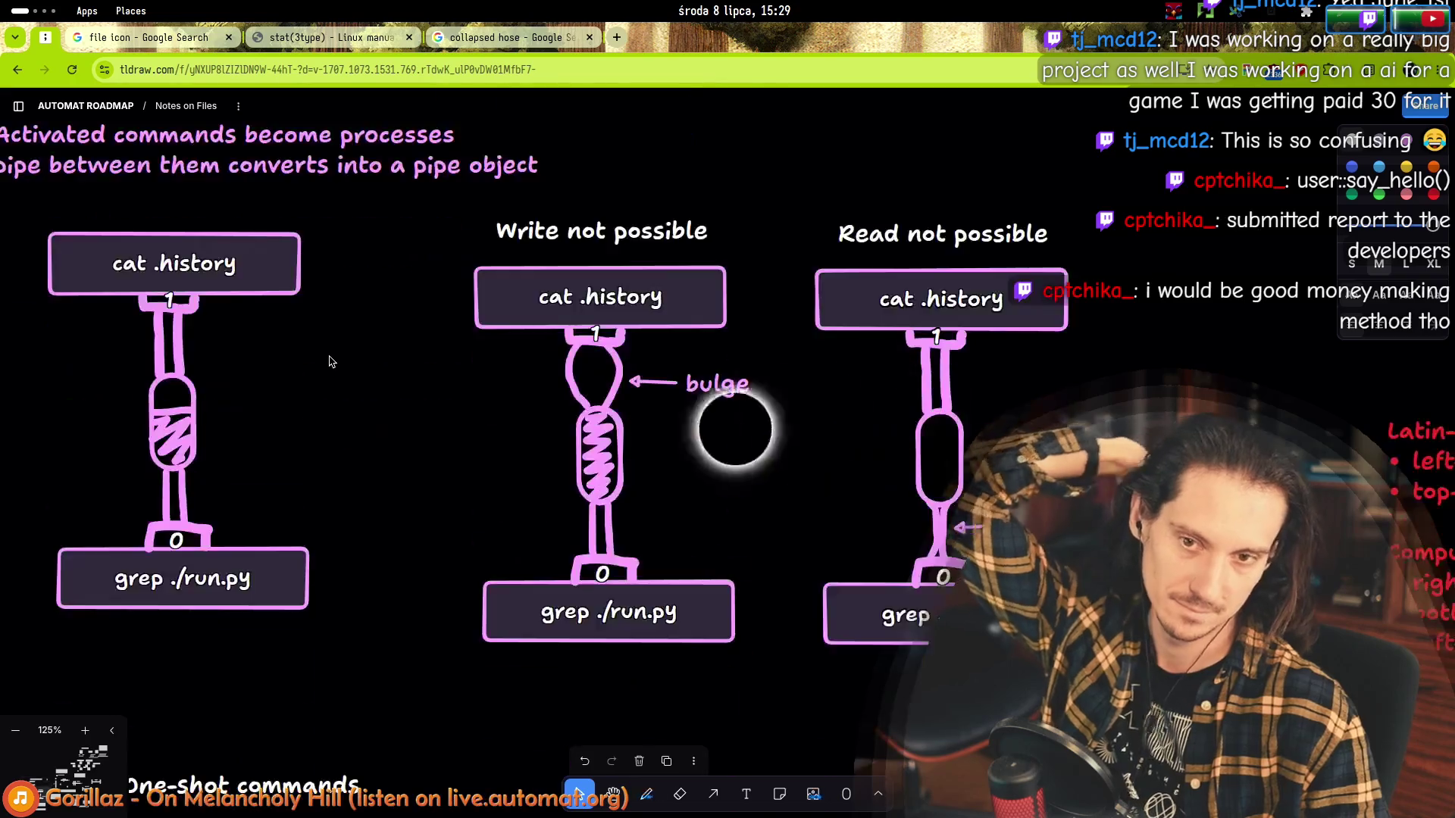
{"action": "scroll", "coordinate": [228, 490], "scroll_direction": "down", "scroll_amount": 5}
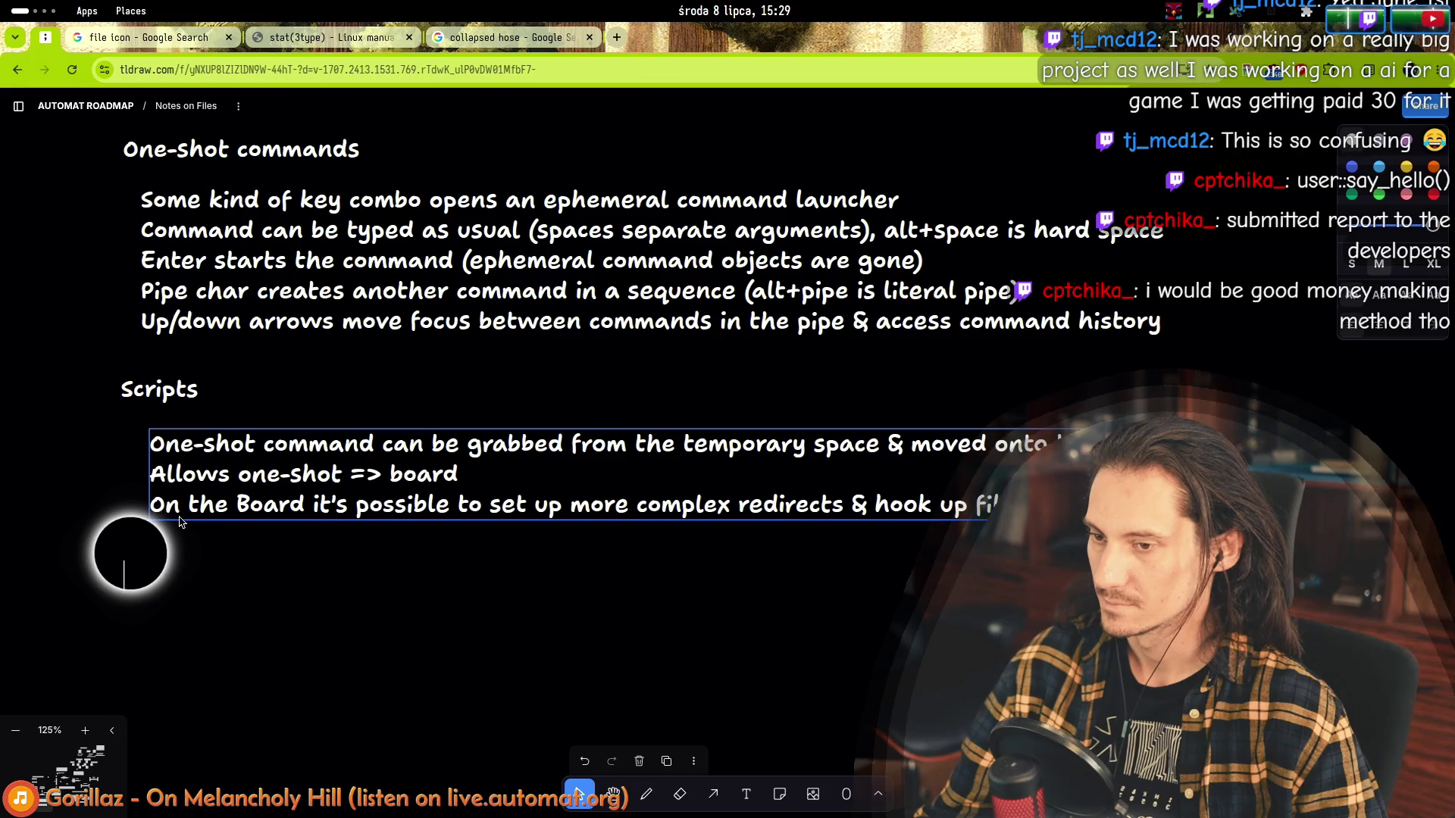
{"action": "double_click", "coordinate": [170, 443]}
{"action": "left_click", "coordinate": [188, 503]}
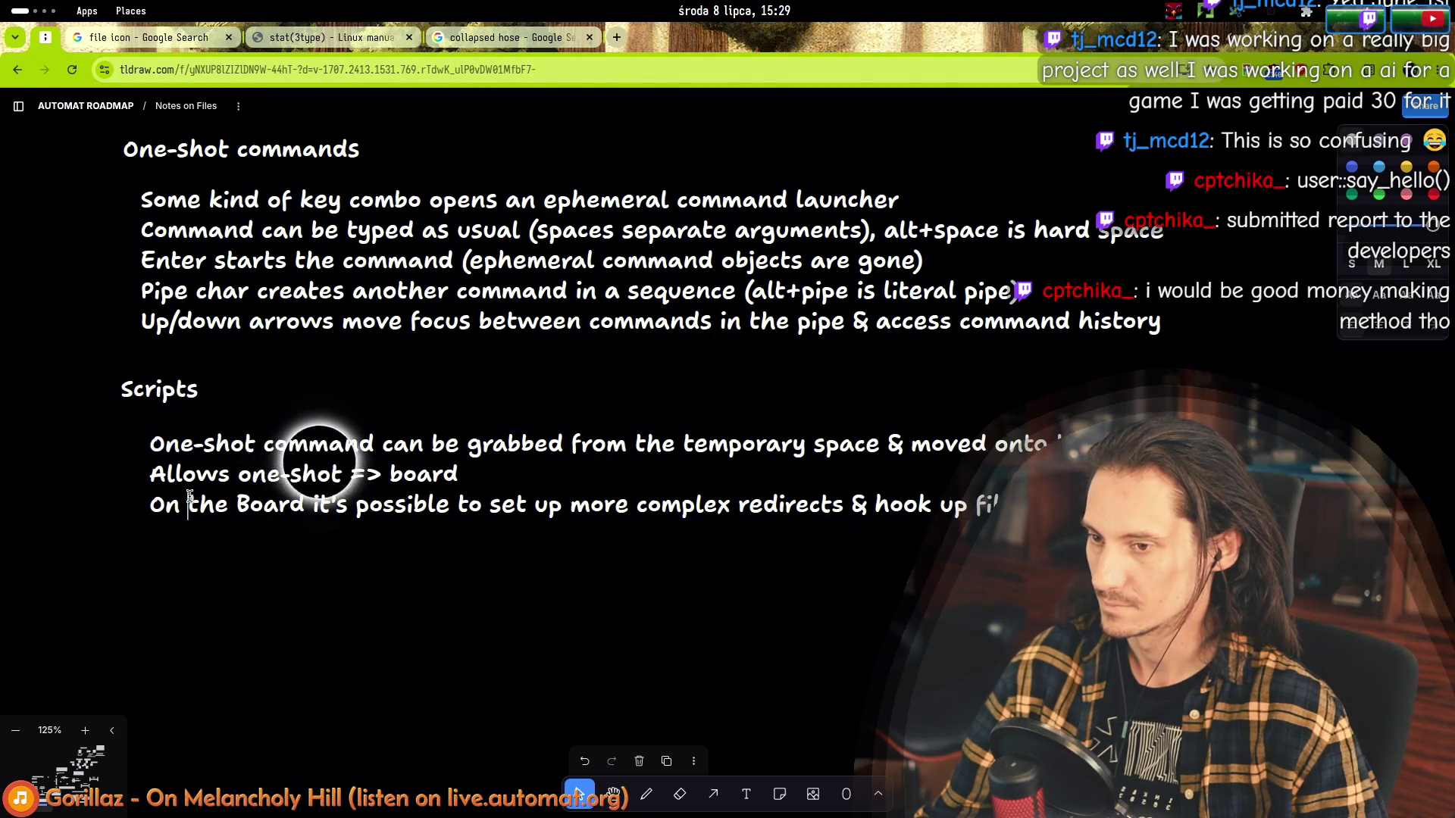
Place the caret within the third Scripts line about complex redirects.
{"action": "left_click", "coordinate": [470, 504]}
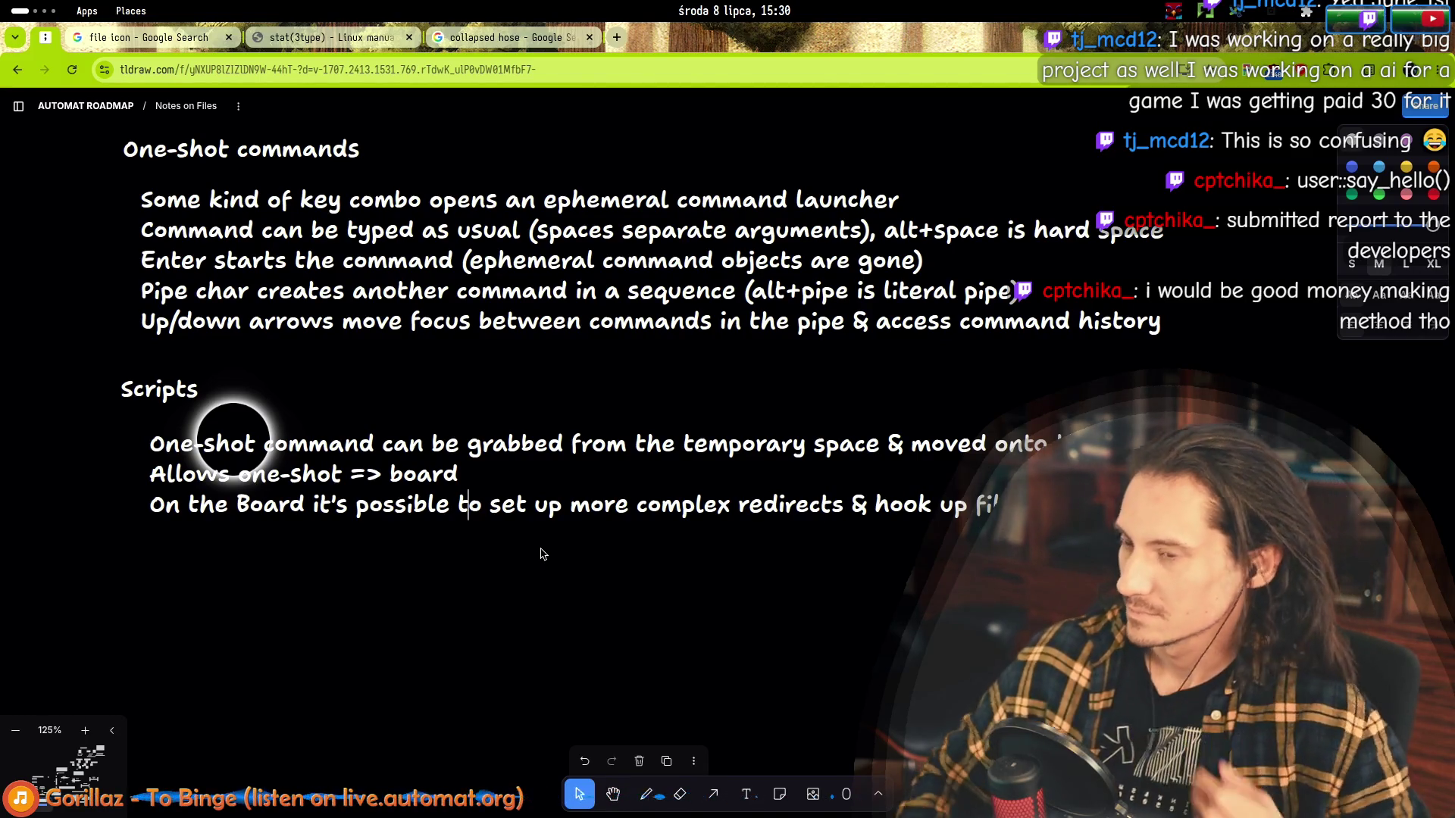
Create a 'Text selection' heading below Scripts at a medium size and start its first line.
{"action": "double_click", "coordinate": [125, 558]}
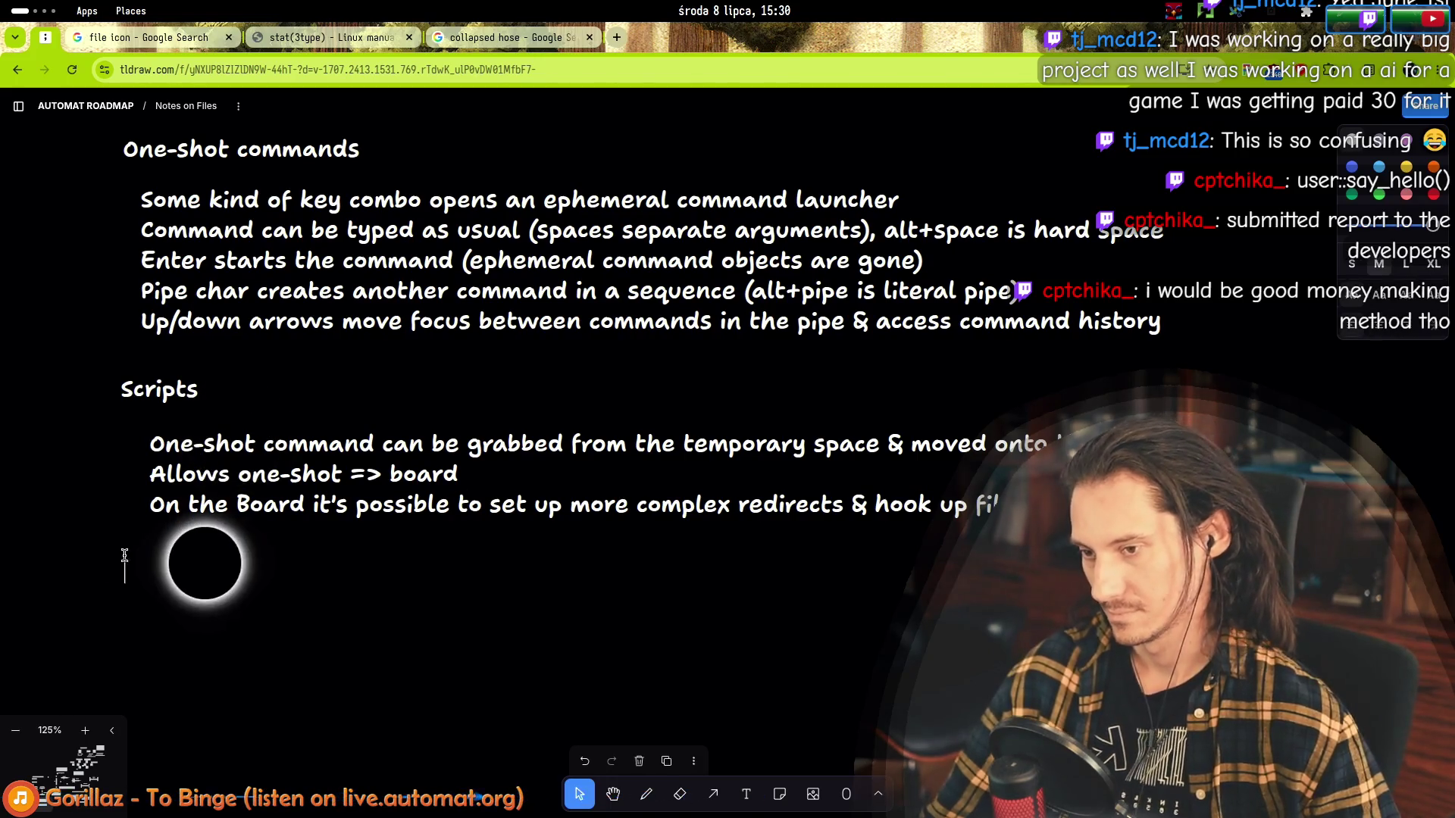
{"action": "type", "text": "Text se"}
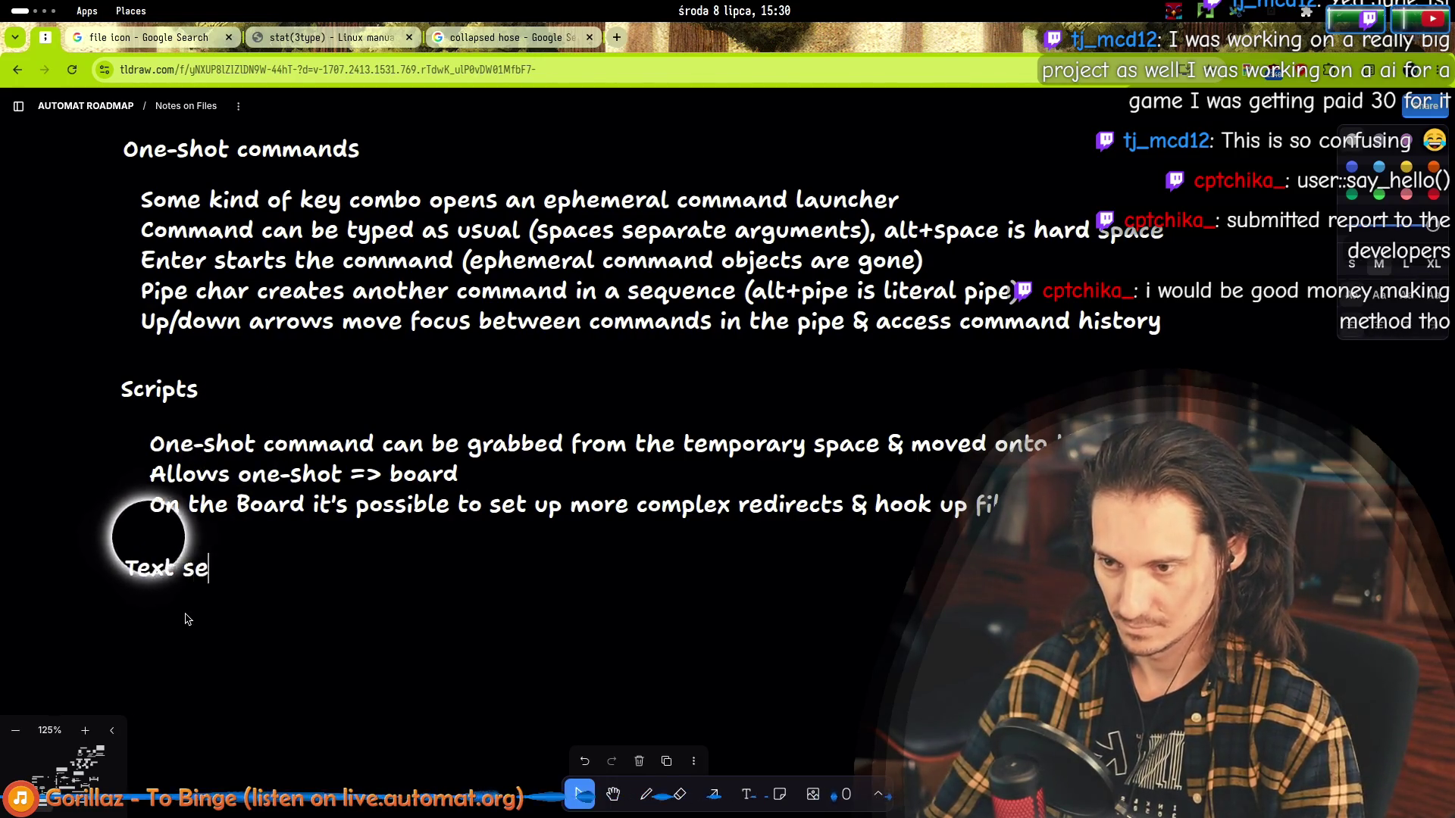
{"action": "type", "text": "lection"}
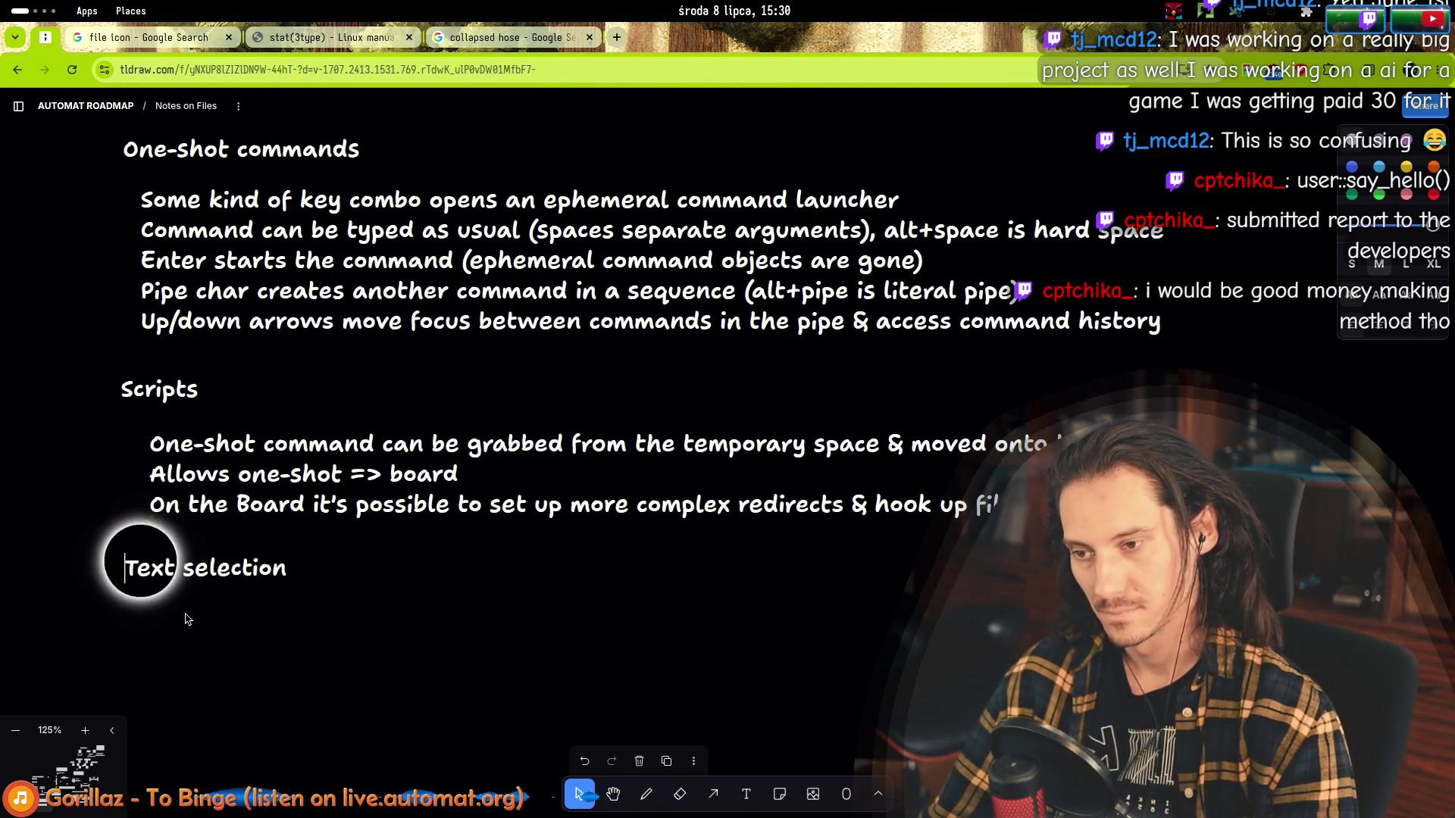
{"action": "key", "text": "Home"}
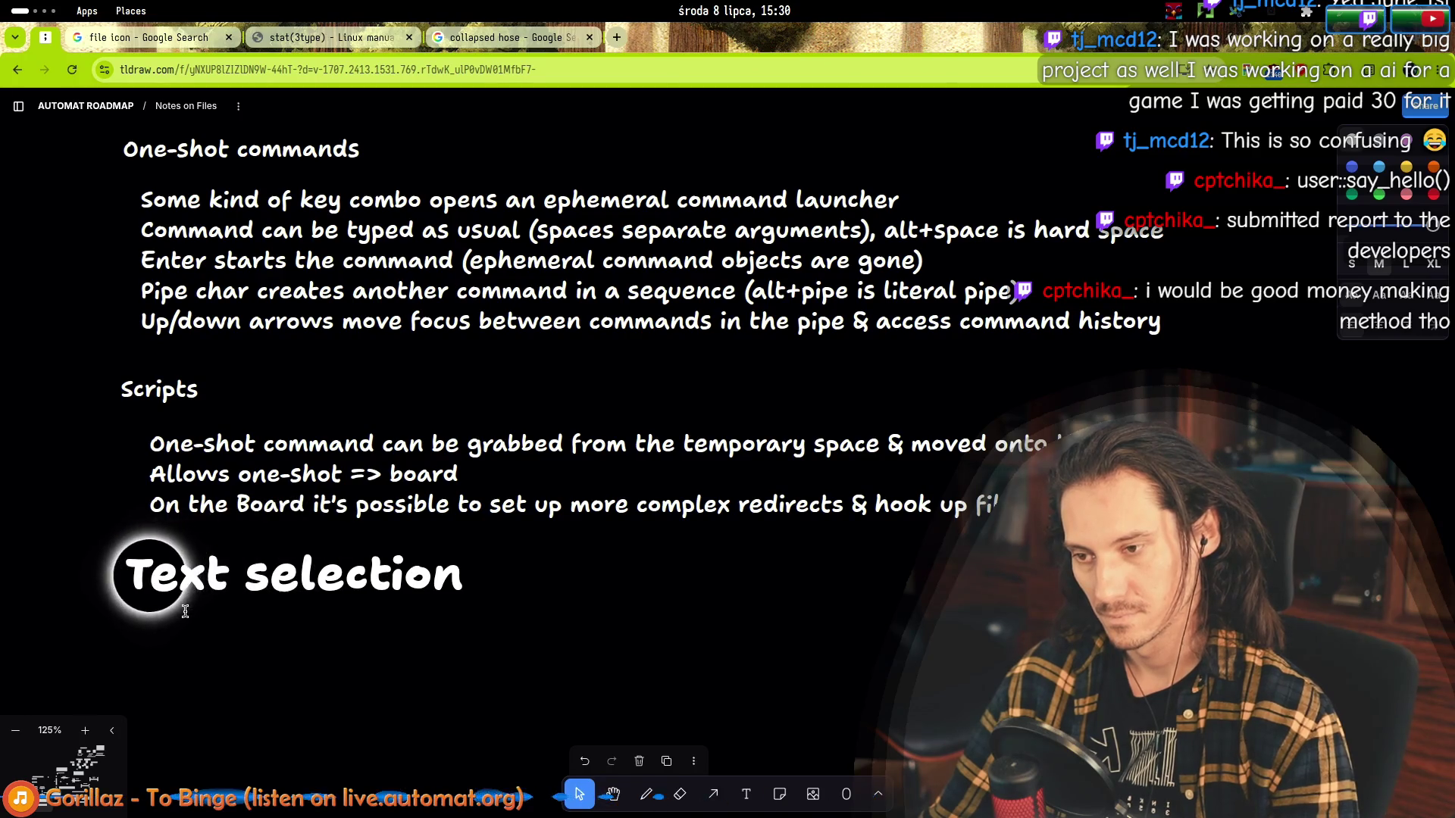
{"action": "key", "text": "ctrl+z"}
{"action": "key", "text": "ctrl+shift+z"}
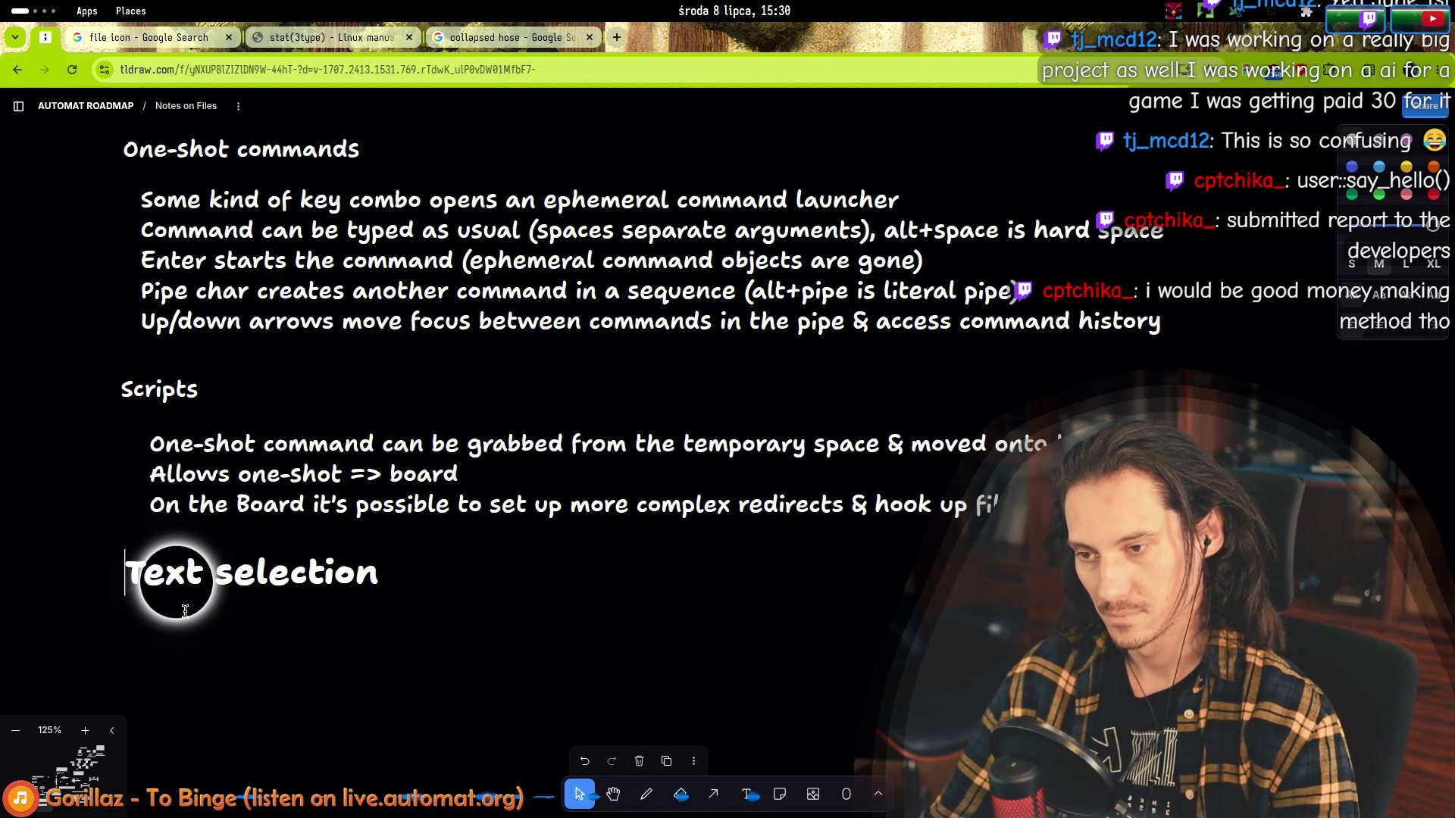
{"action": "key", "text": "ctrl+z"}
{"action": "key", "text": "ctrl+z"}
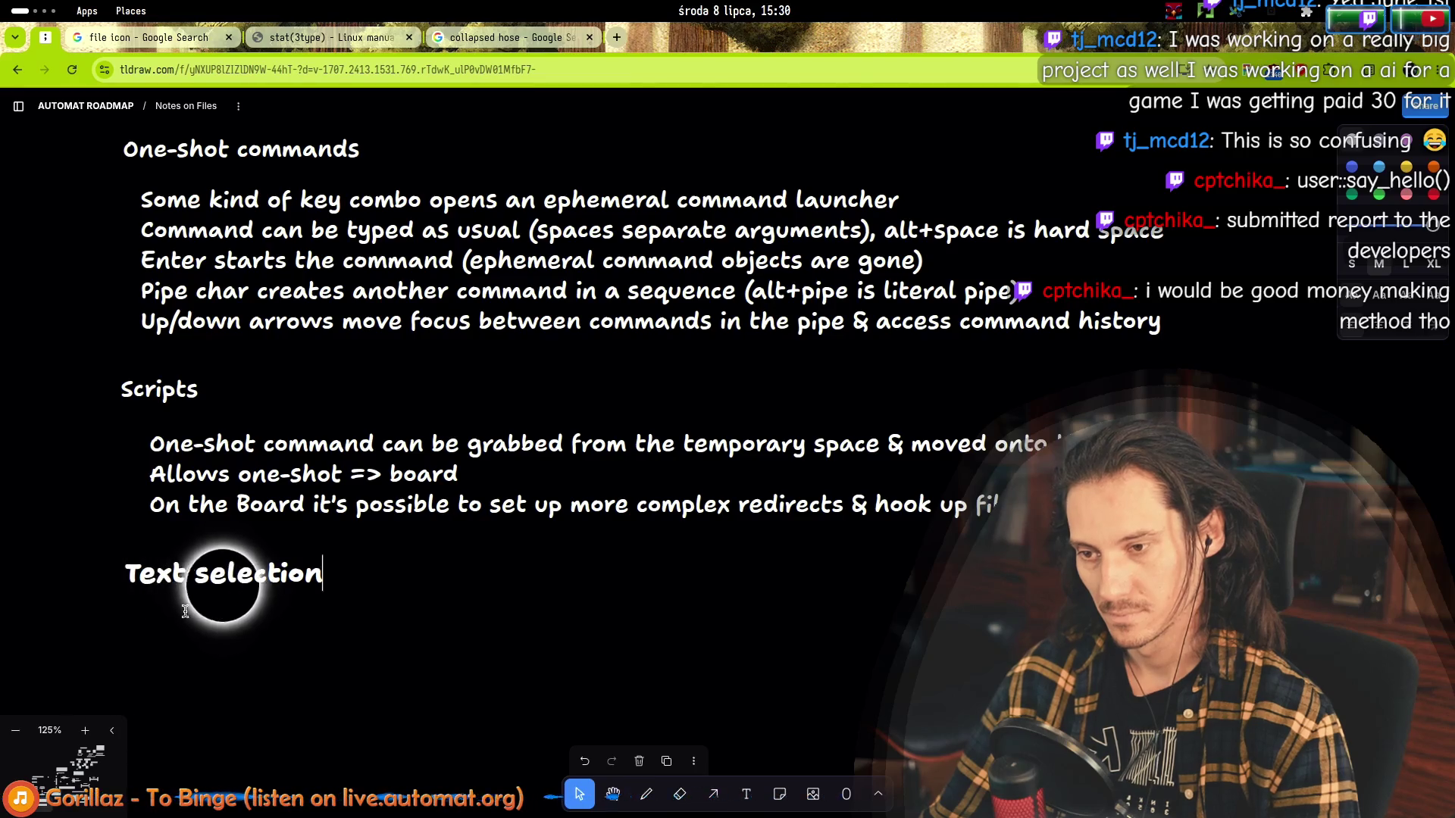
{"action": "key", "text": "Return"}
{"action": "type", "text": "It "}
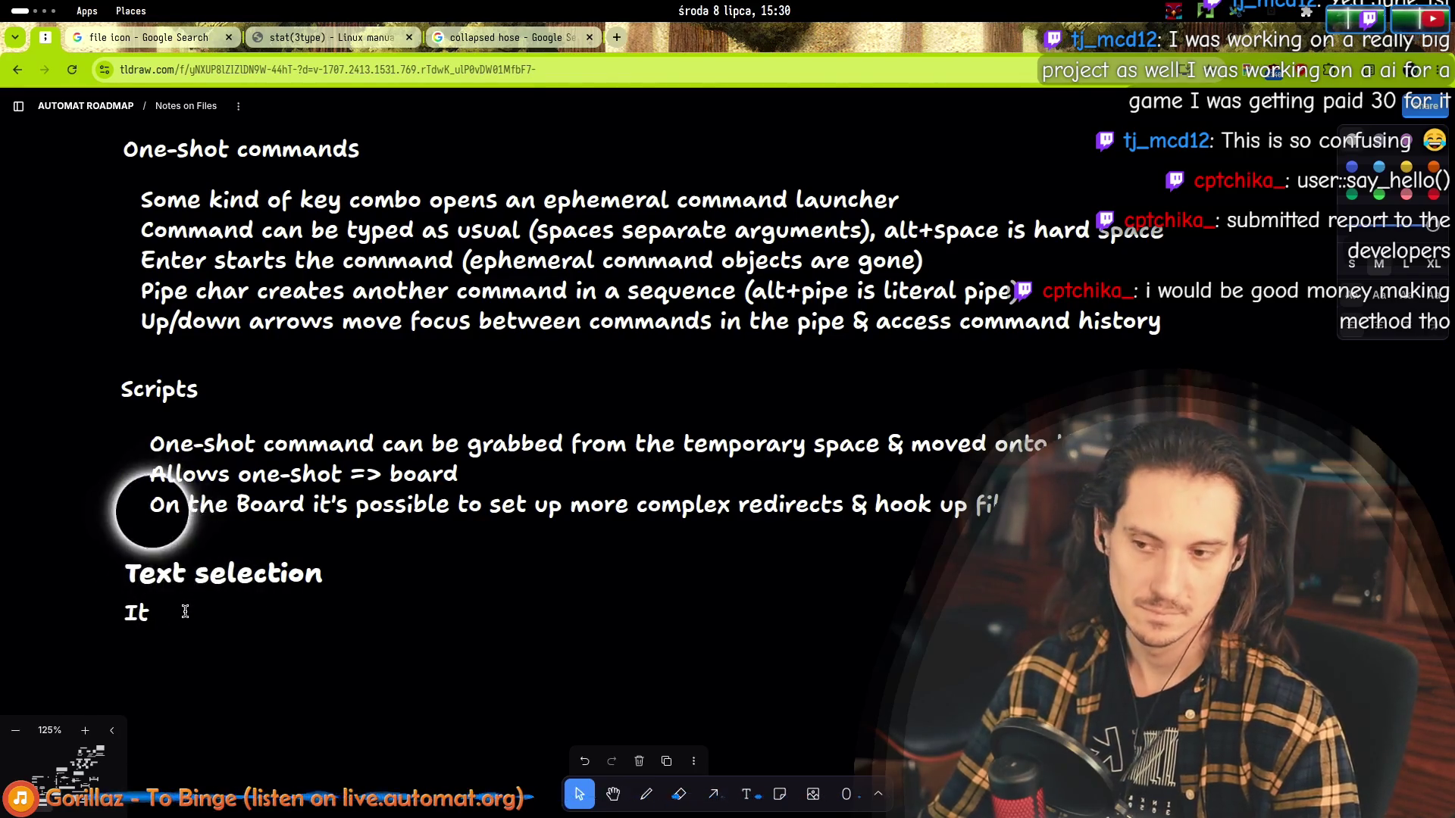
{"action": "type", "text": "should be poss"}
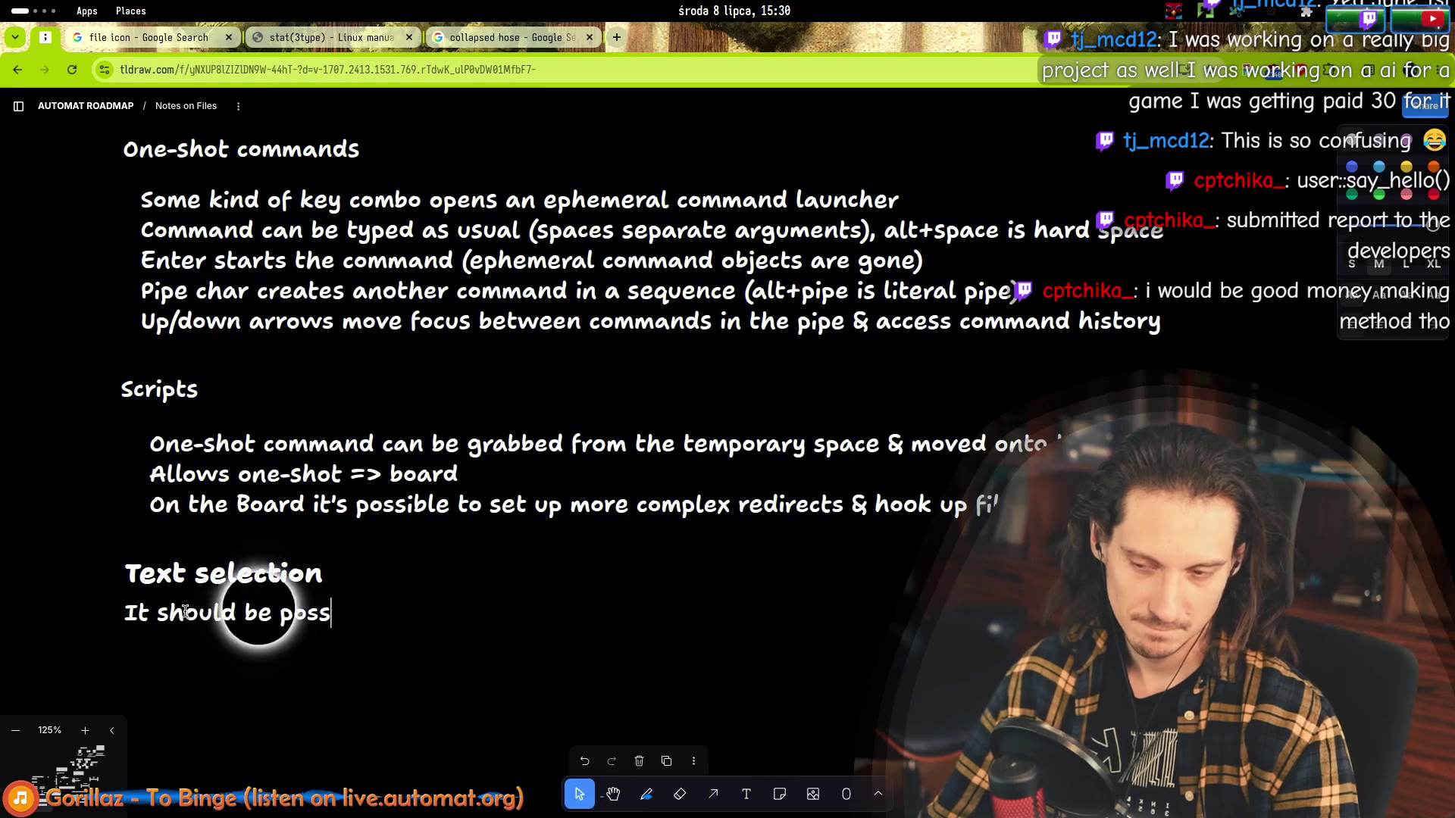
{"action": "type", "text": "ible for a sel"}
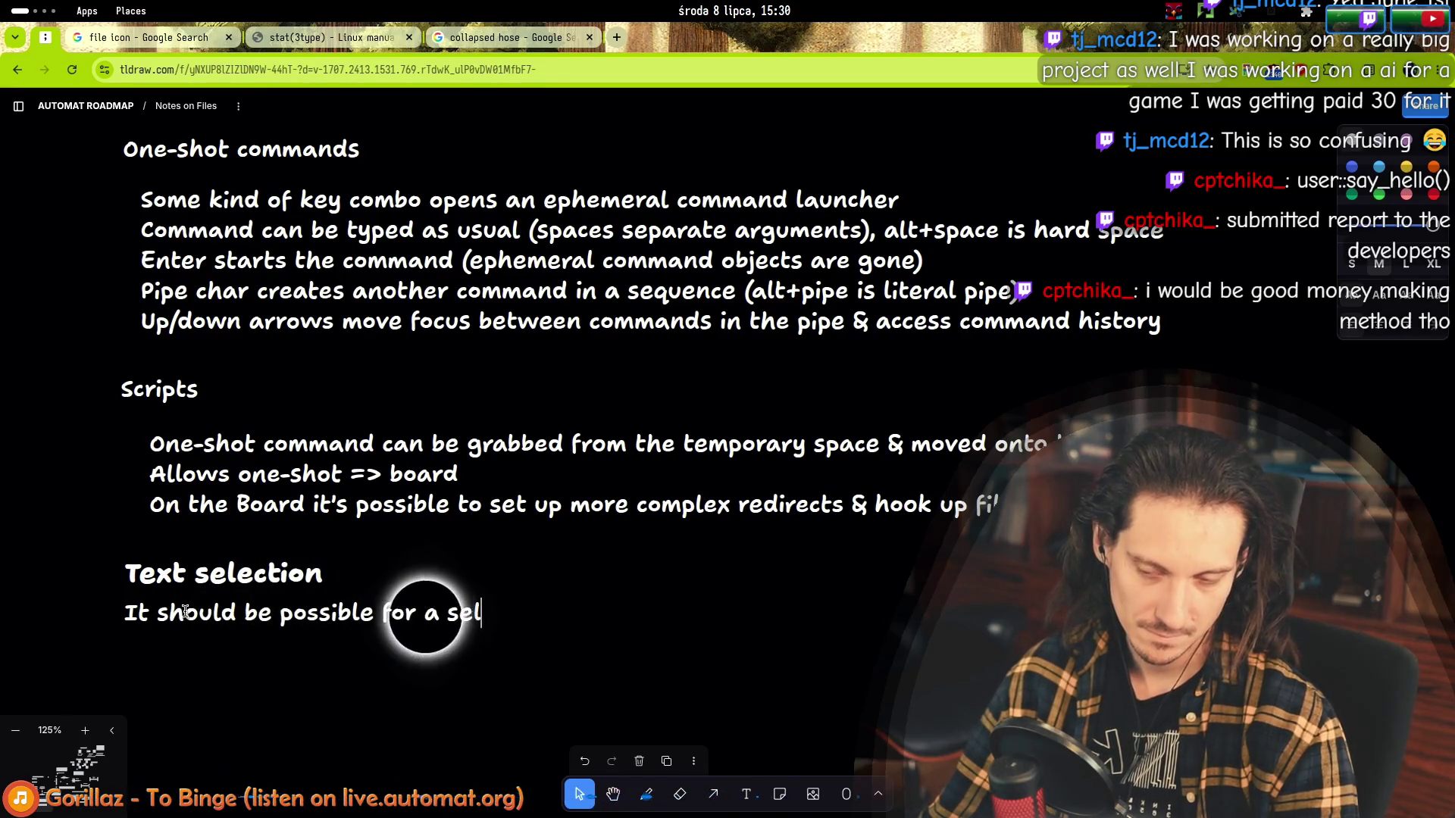
{"action": "type", "text": "ection"}
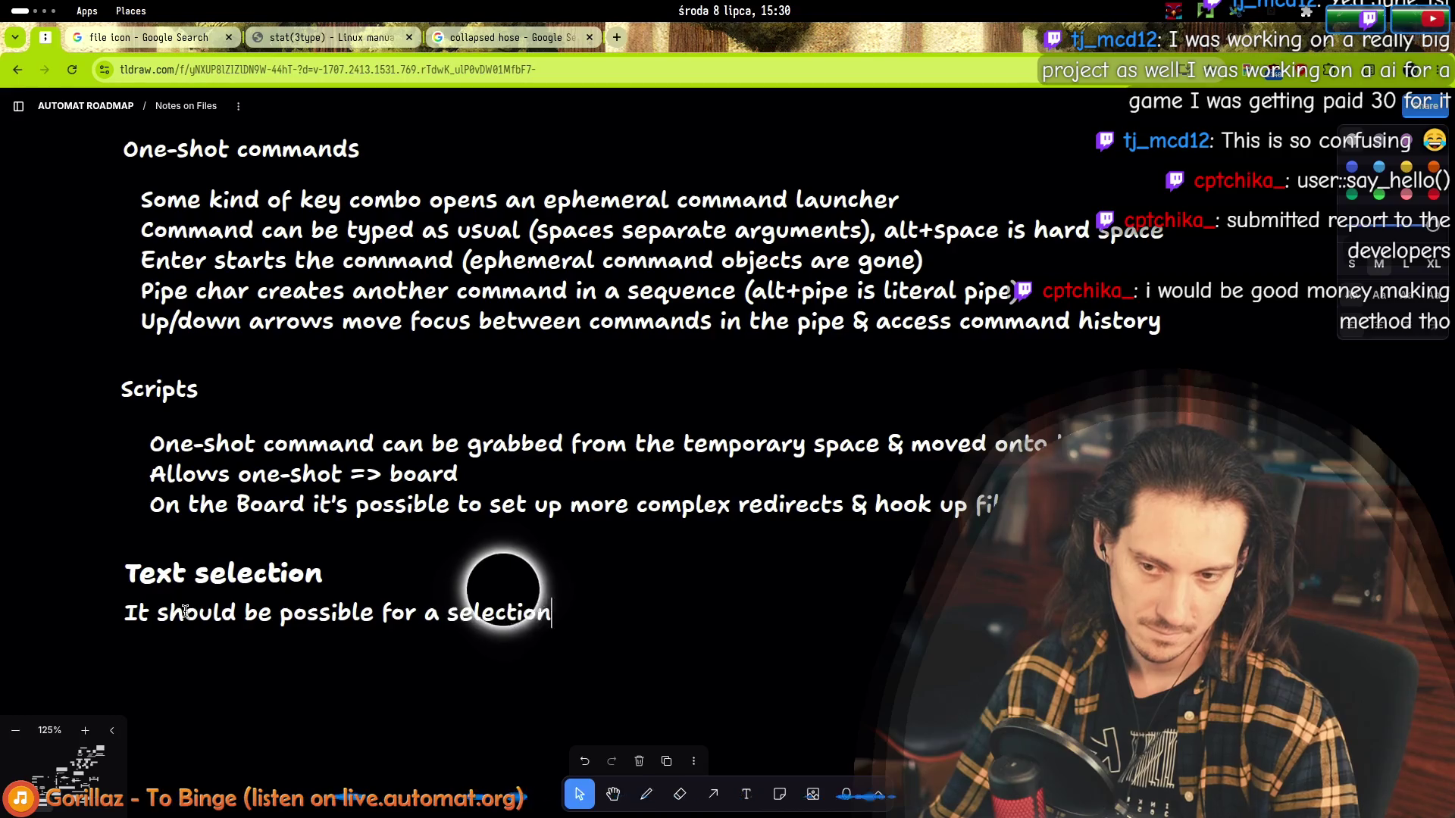
{"action": "type", "text": " to span"}
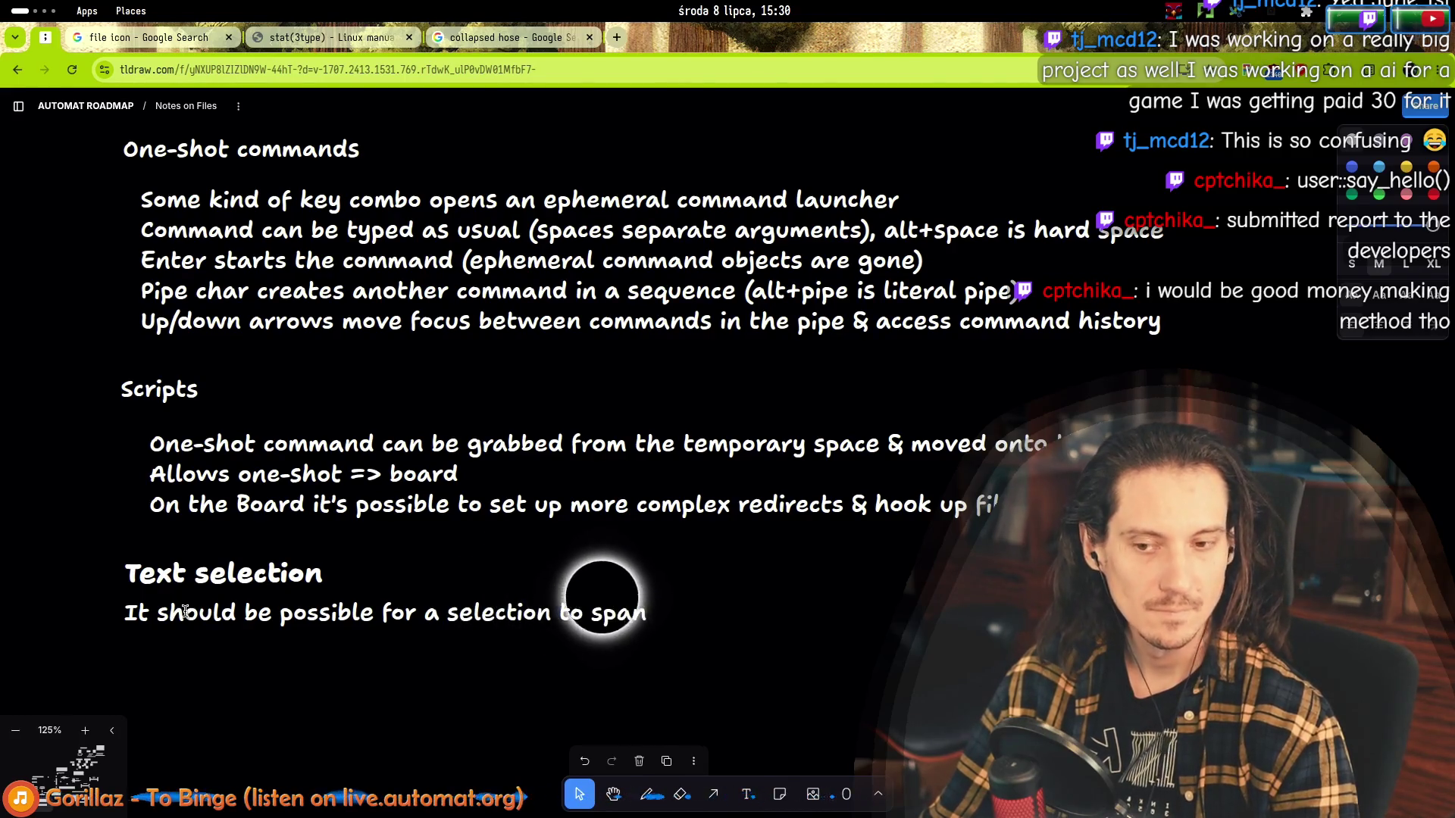
{"action": "type", "text": " acros"}
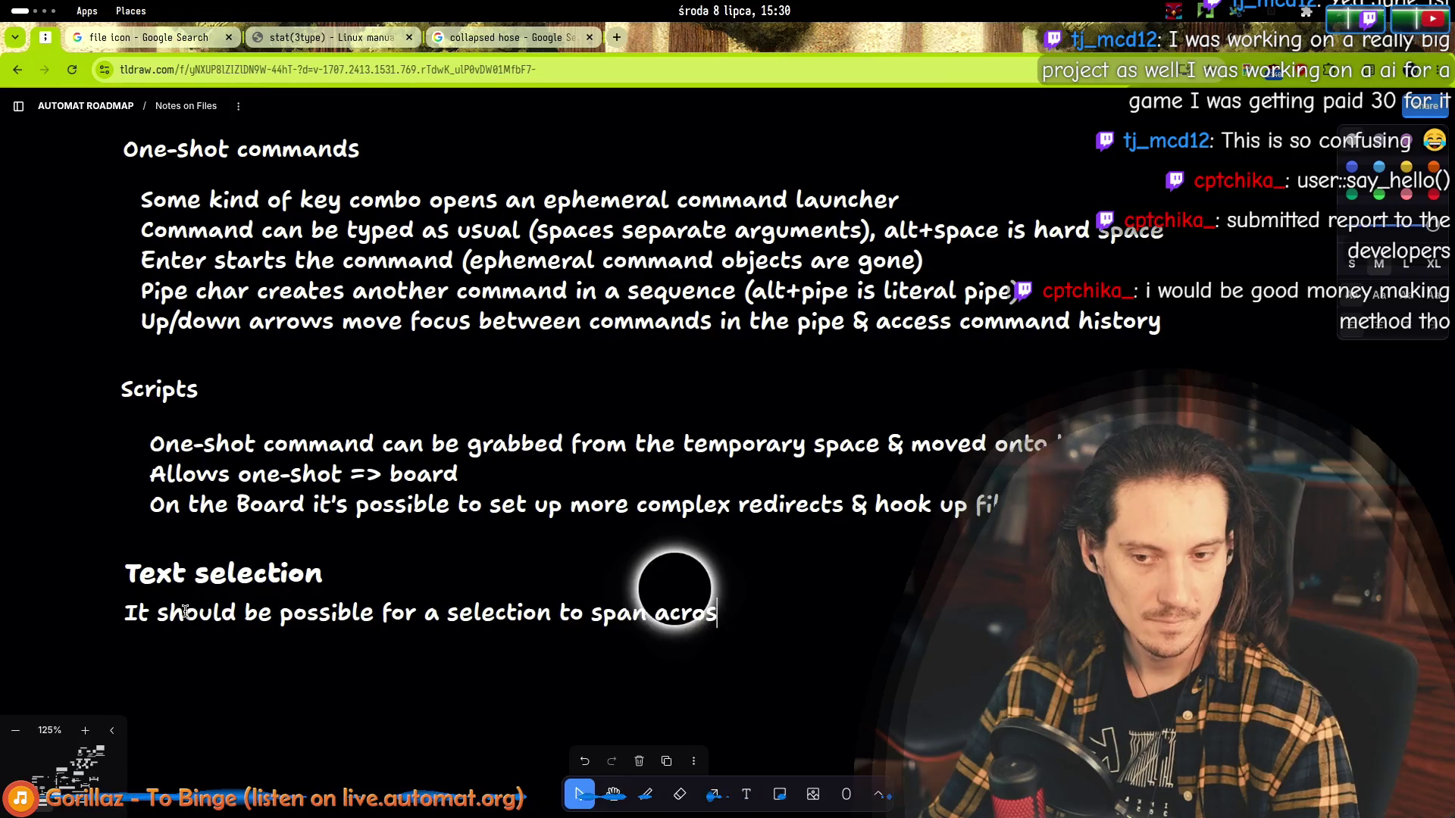
{"action": "type", "text": "s pipe-"}
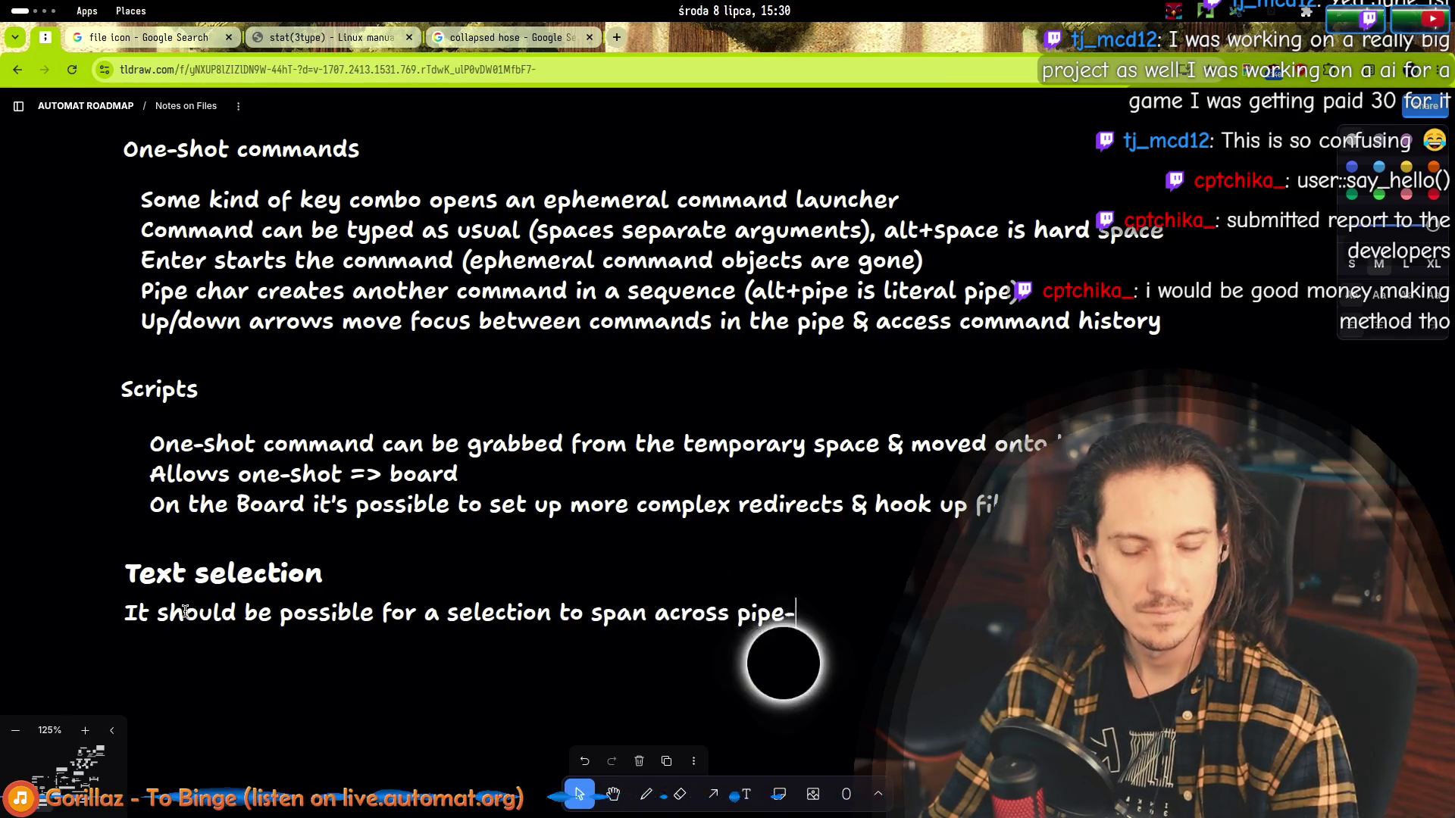
{"action": "type", "text": "connected ac"}
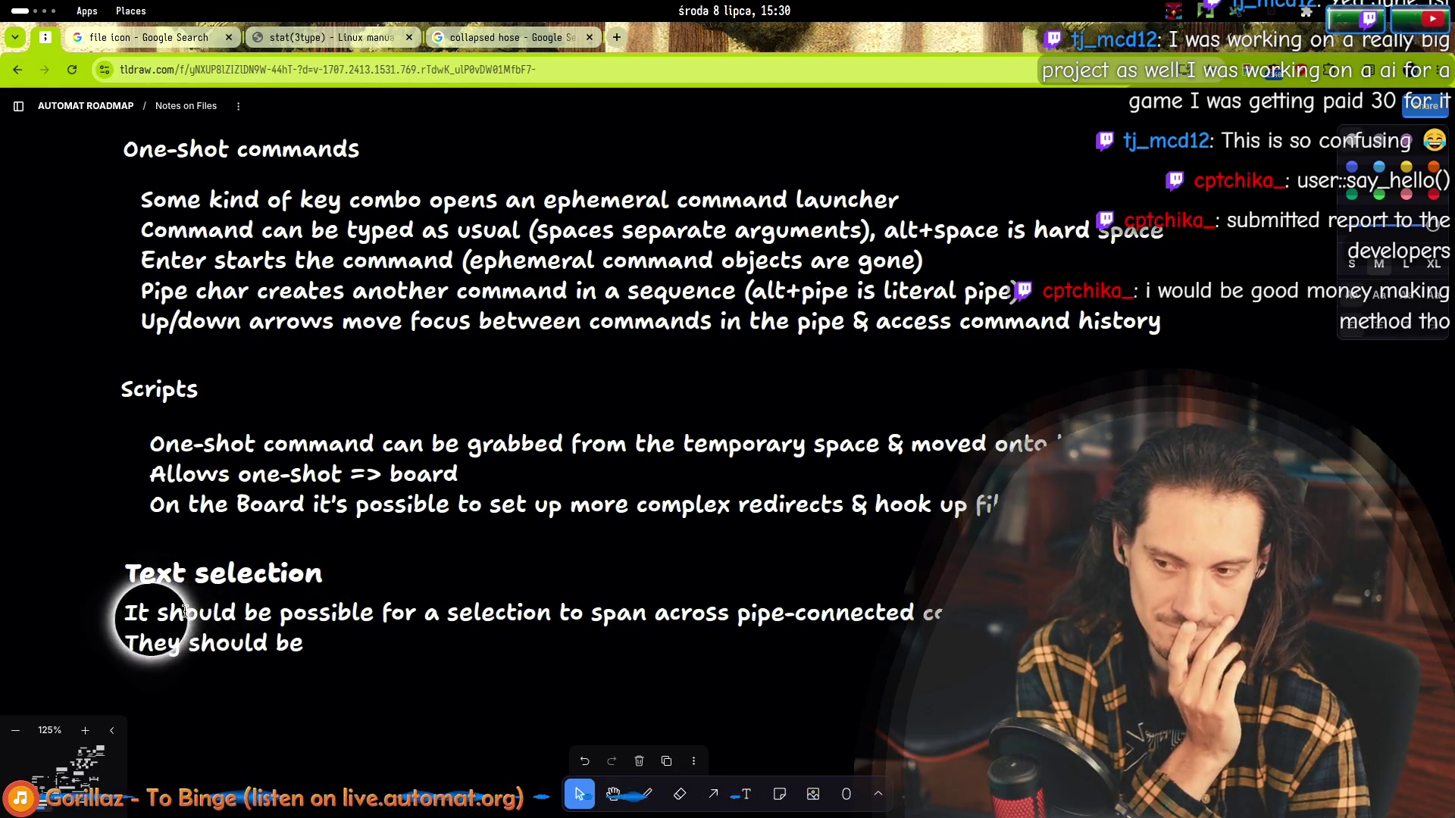
Write three lines: selections span pipe connections, Ctrl+C copies, Ctrl+V pastes as a shell script.
{"action": "key", "text": "shift+Home"}
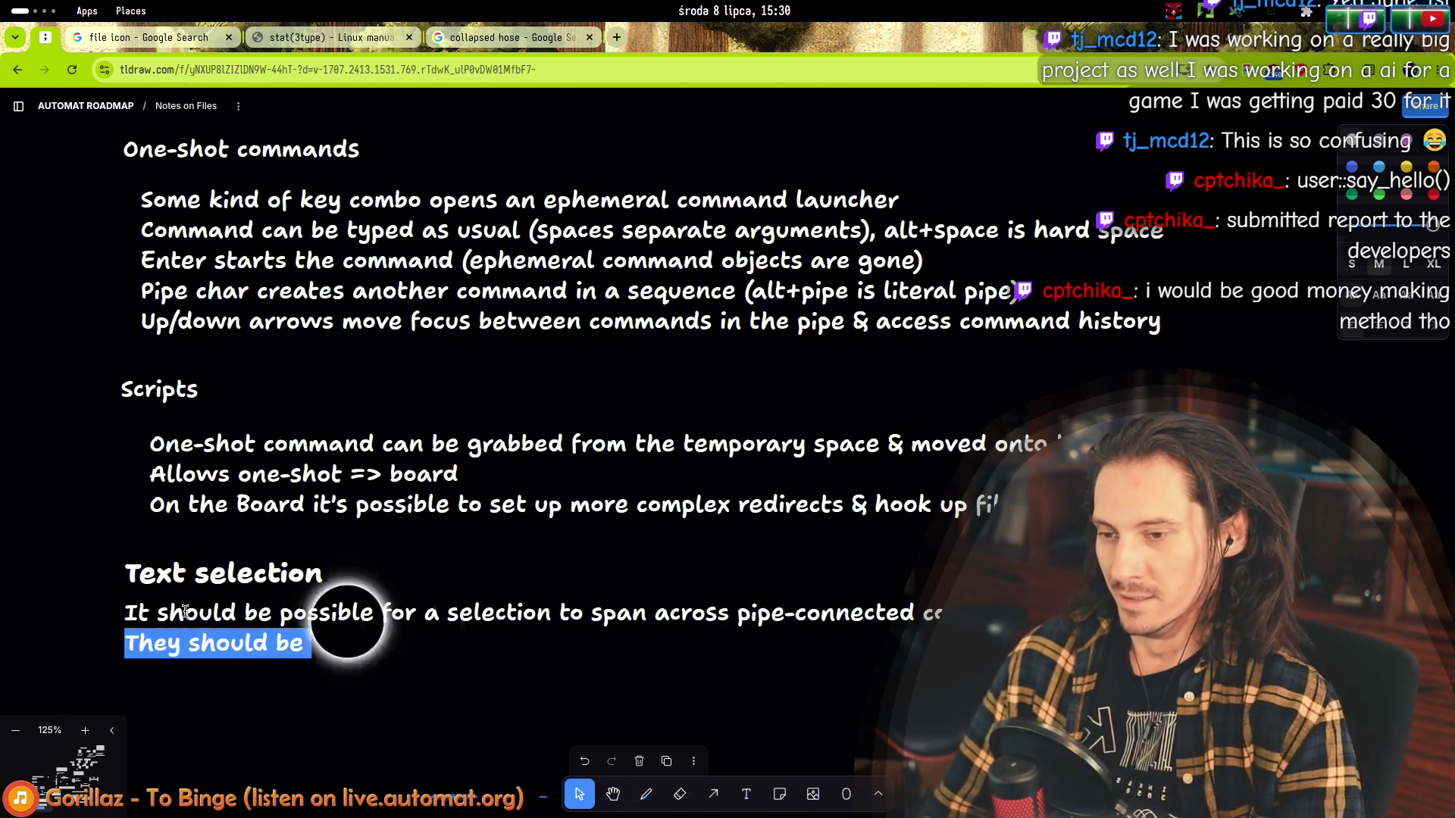
{"action": "type", "text": "Ctrl+C should"}
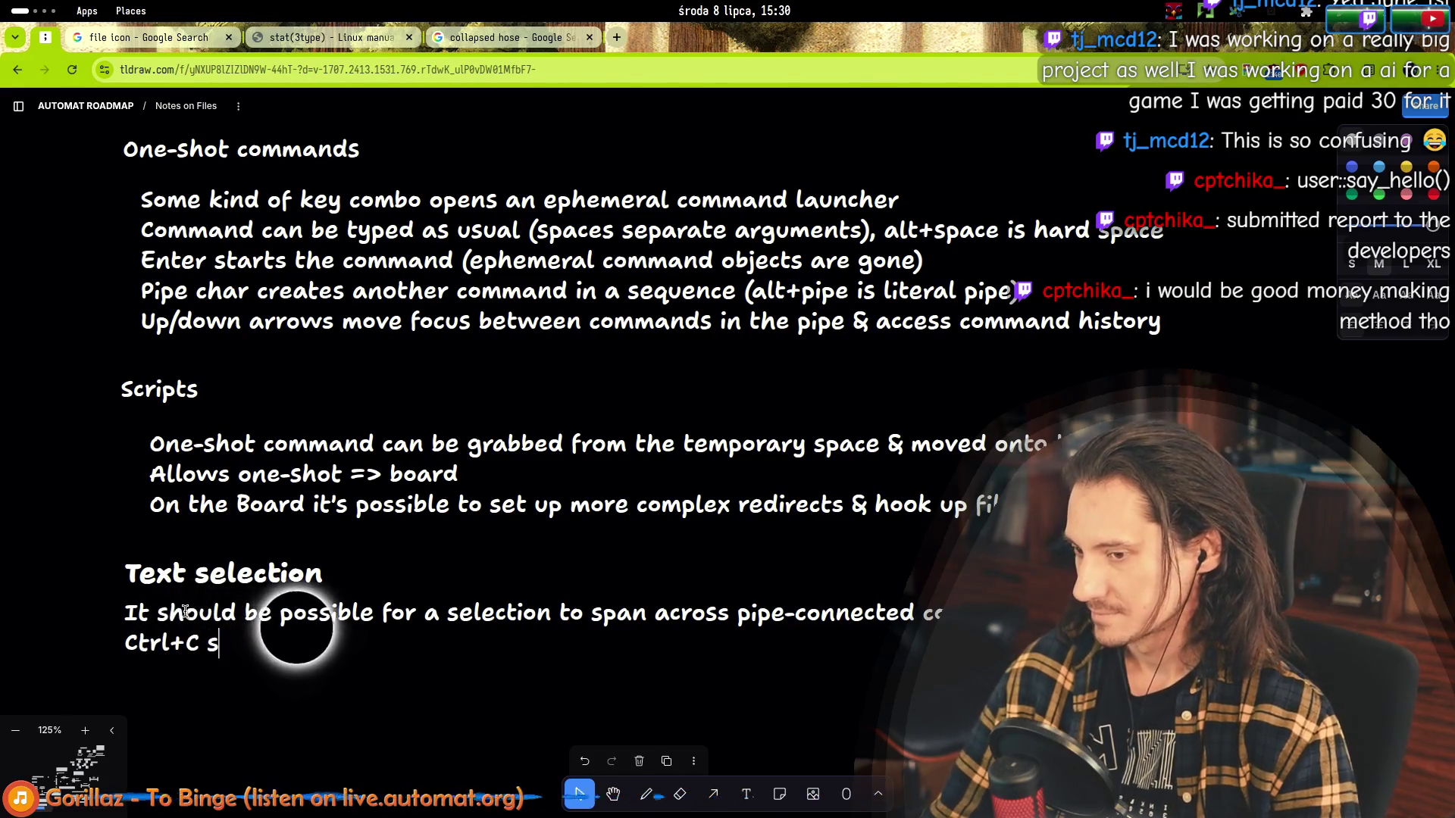
{"action": "type", "text": " export them a"}
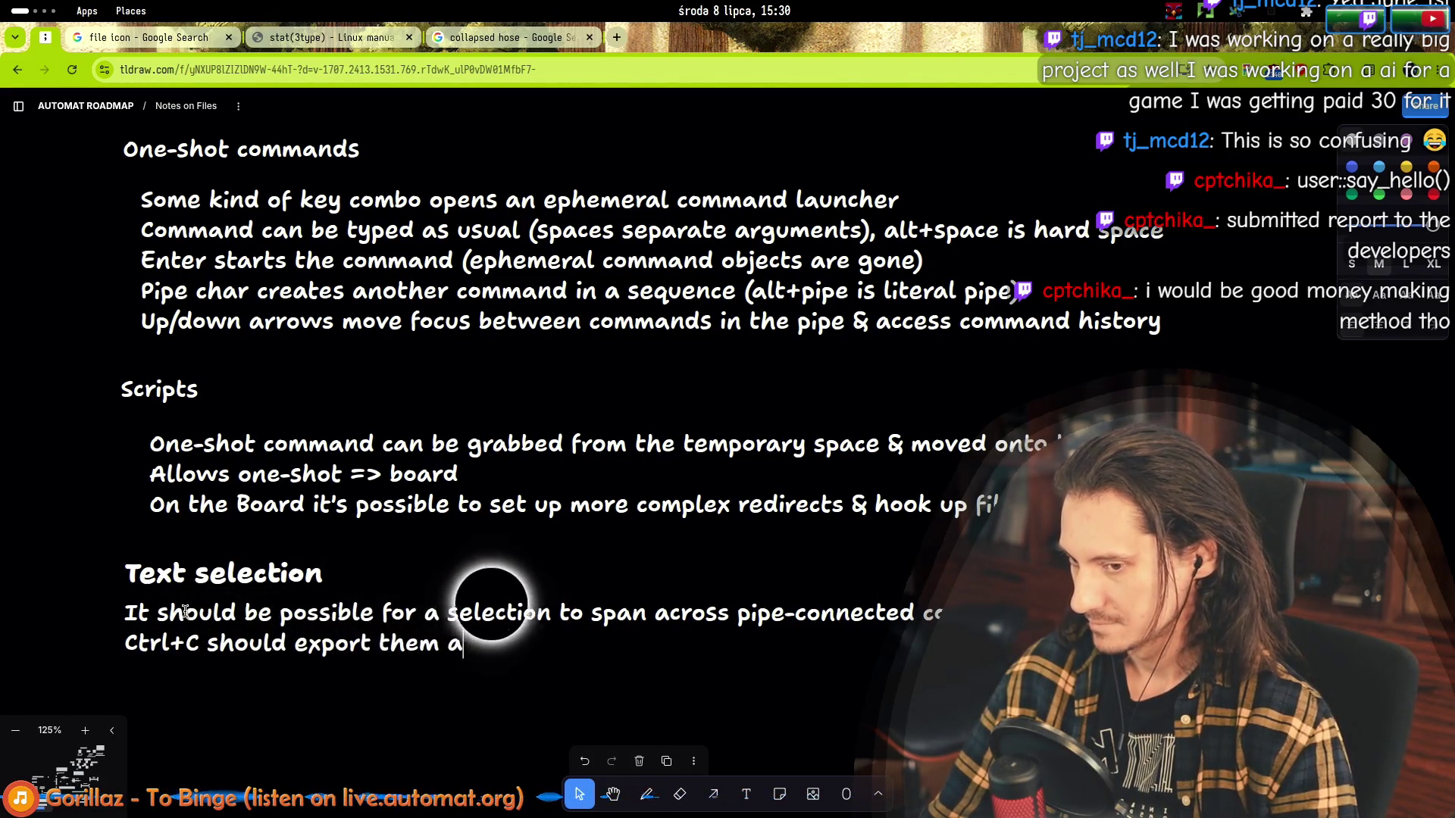
{"action": "type", "text": "s a "}
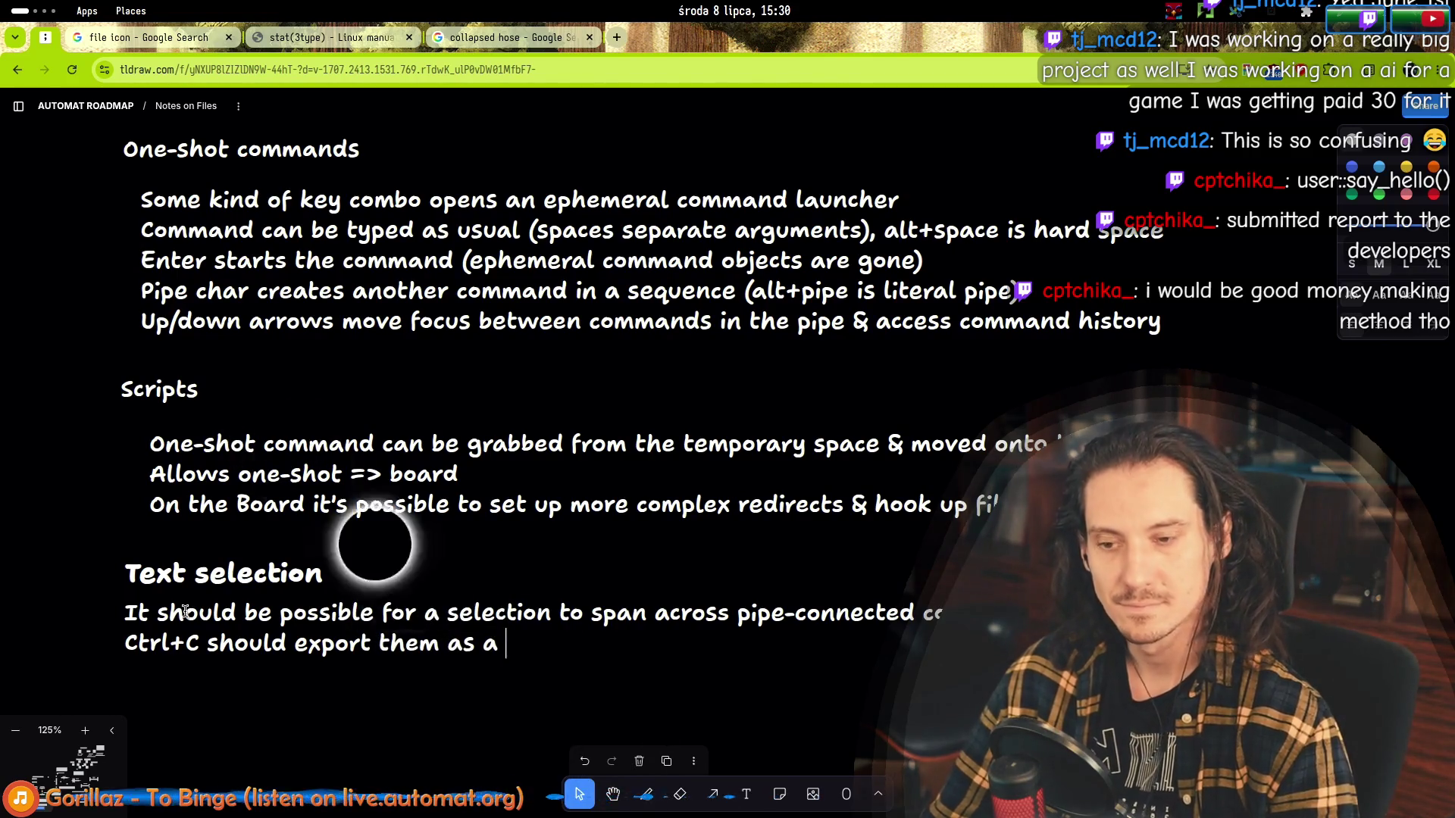
{"action": "type", "text": "script"}
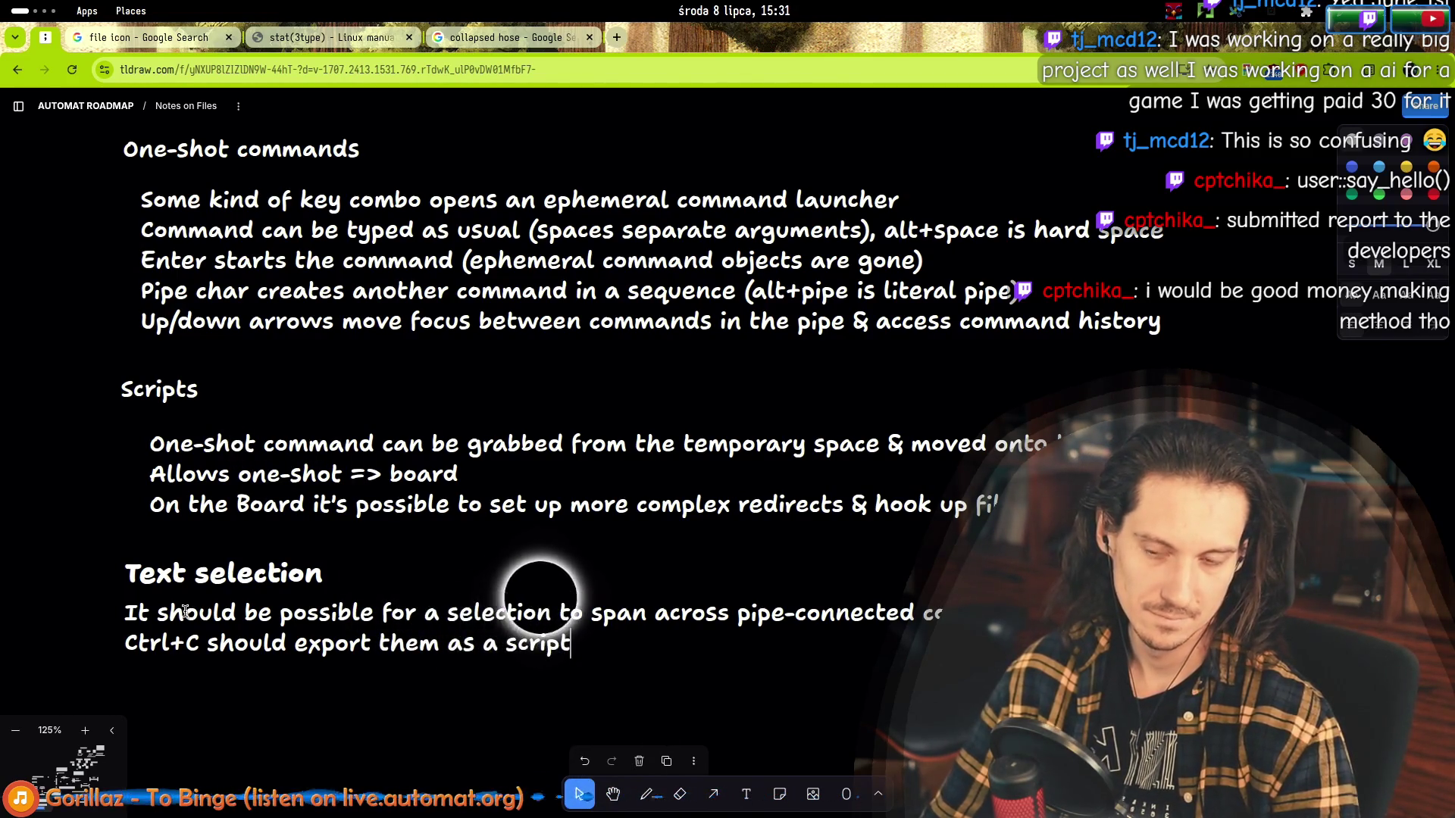
{"action": "left_click", "coordinate": [506, 641]}
{"action": "type", "text": "ell s"}
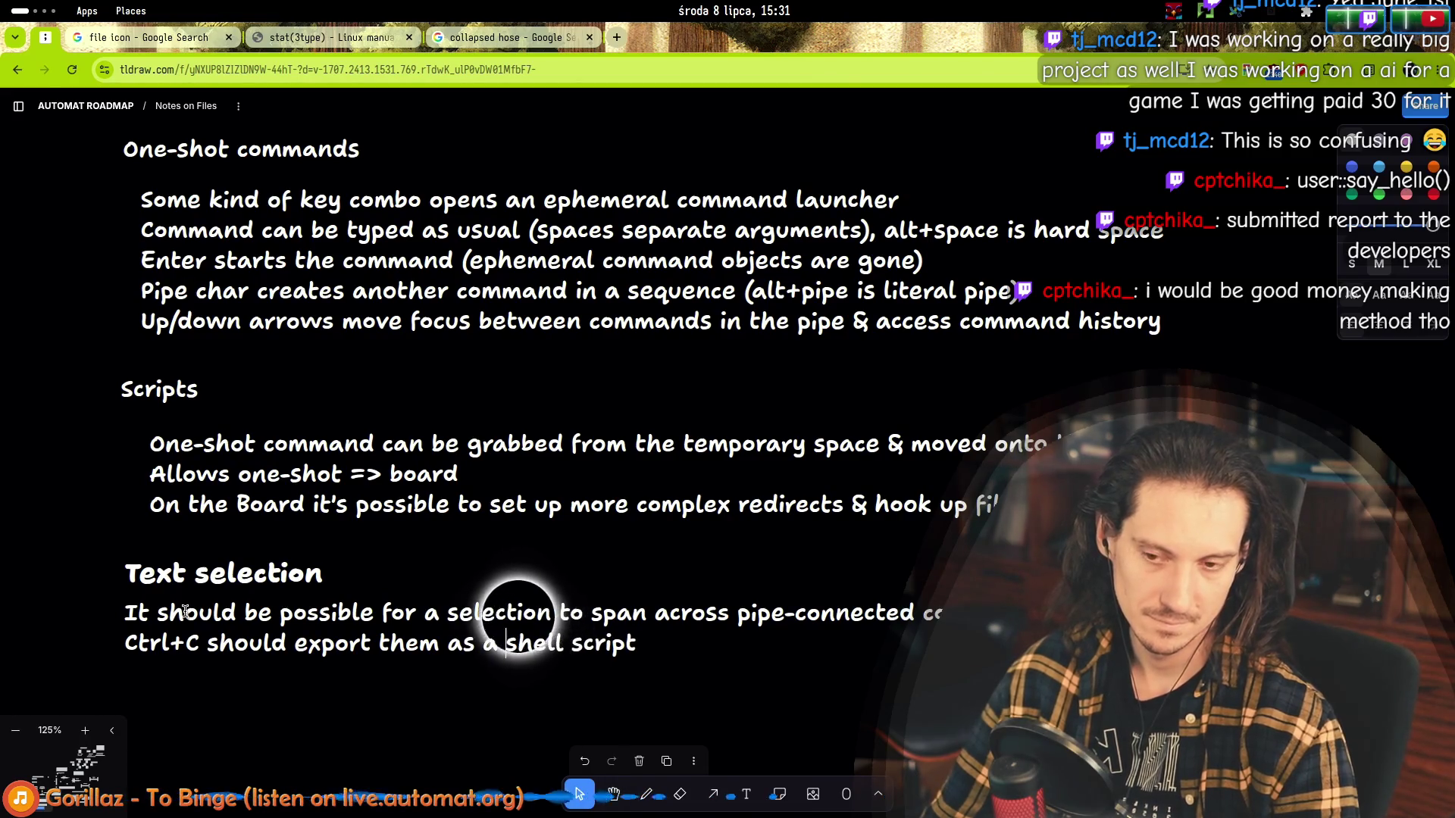
{"action": "type", "text": "tandard s"}
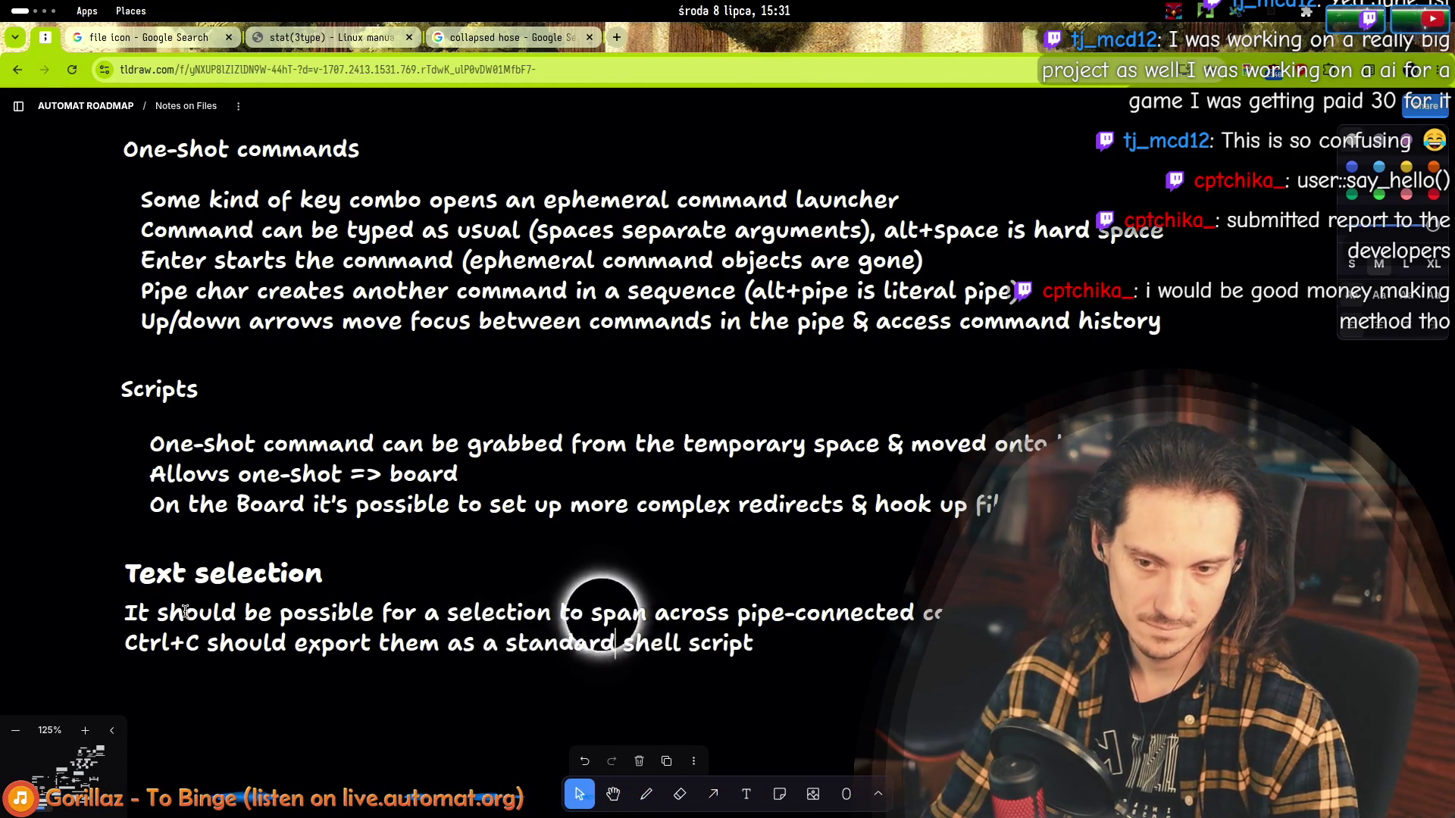
{"action": "key", "text": "End"}
{"action": "key", "text": "Return"}
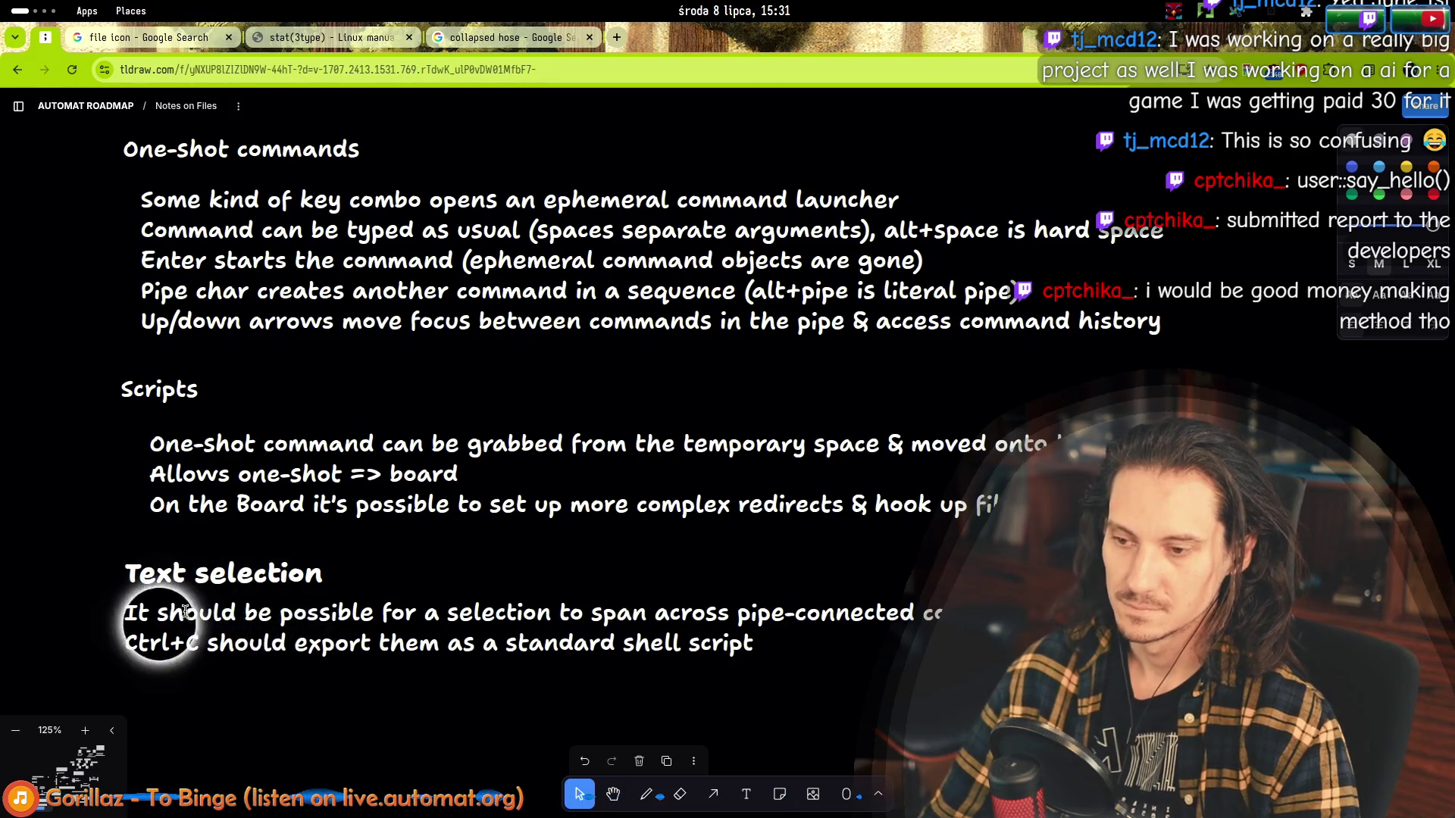
{"action": "type", "text": "Ctrl+V "}
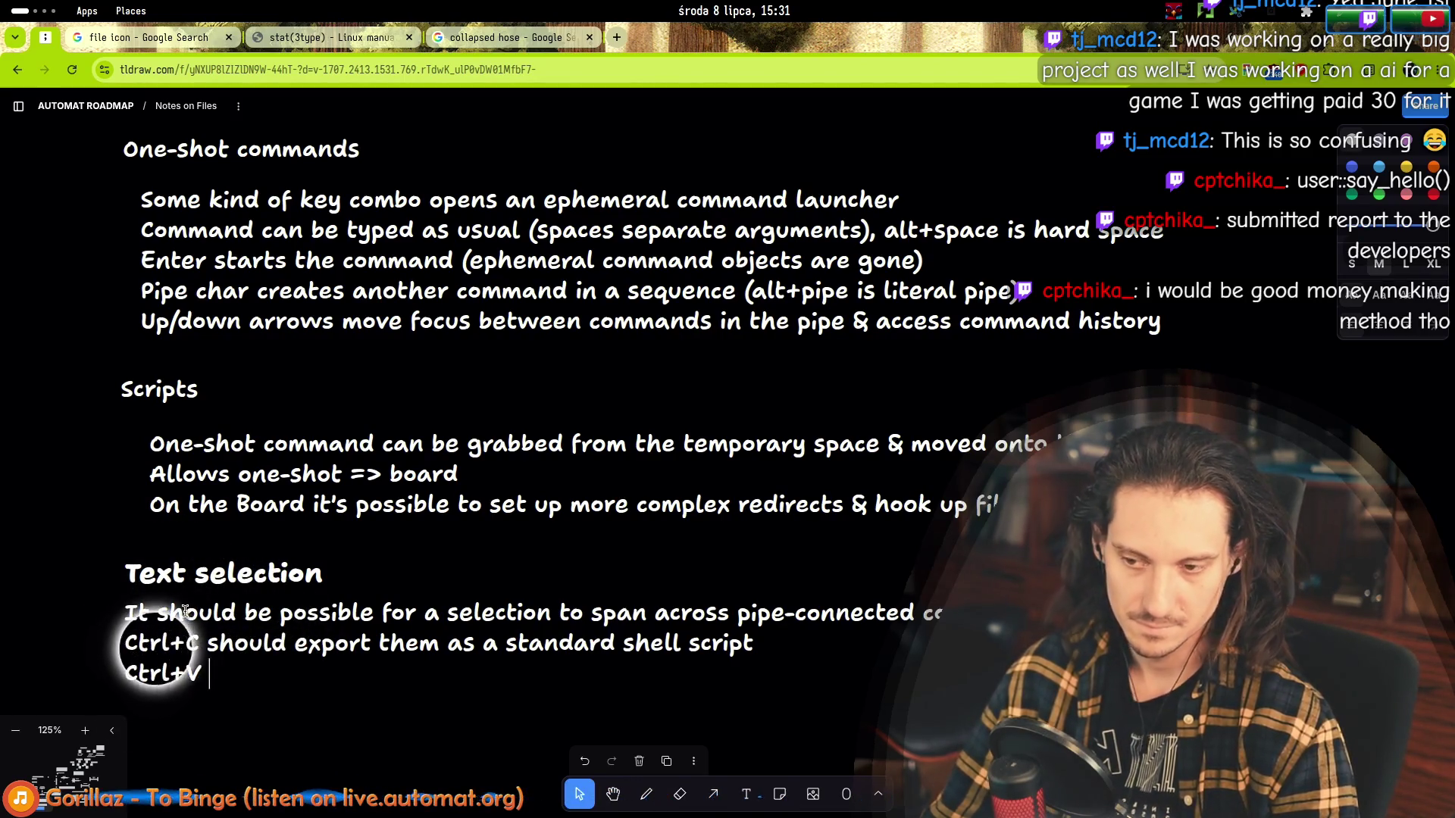
{"action": "type", "text": "in the right context should paste them as a shell script"}
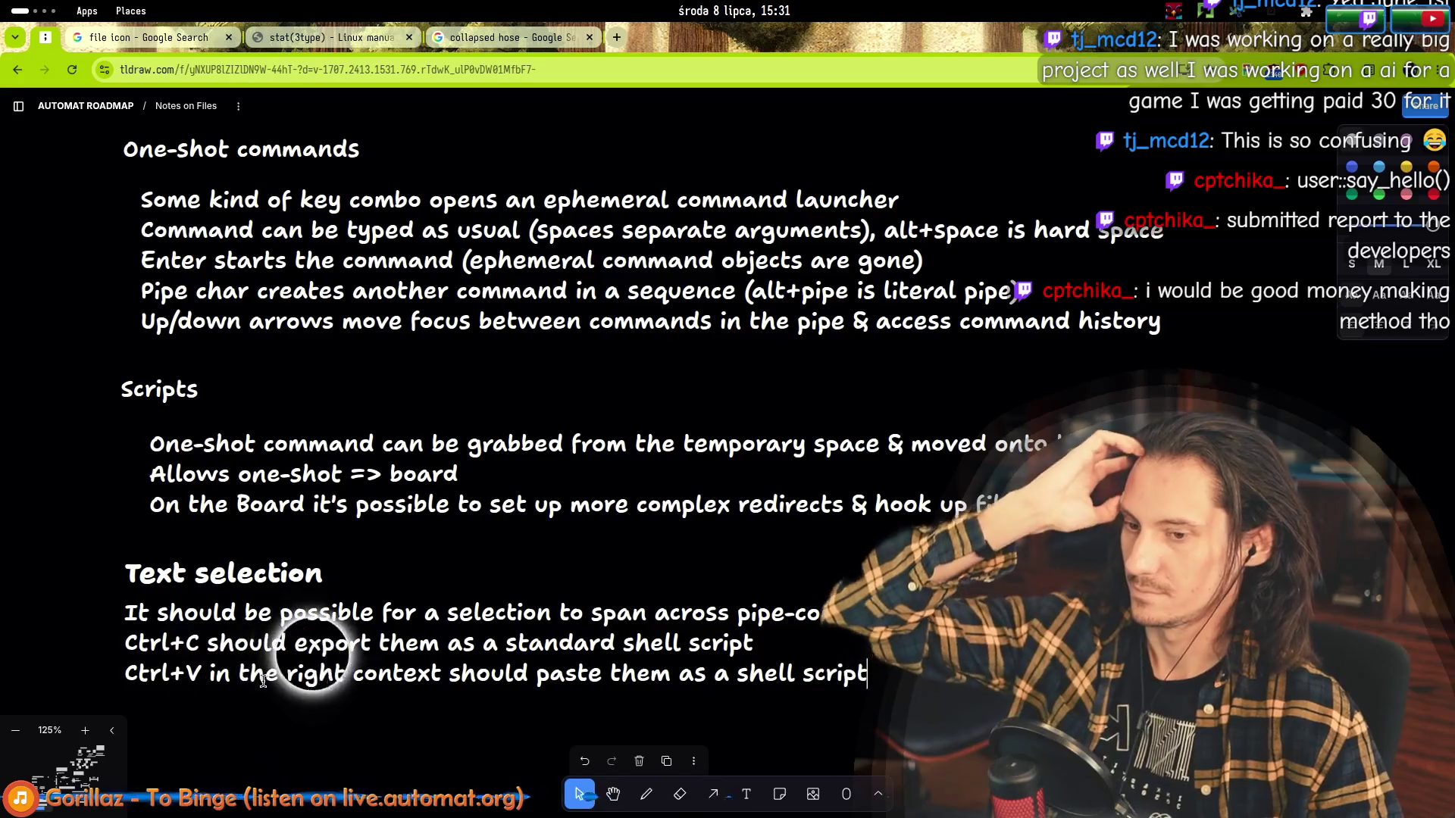
{"action": "key", "text": "Escape"}
Reword the paste line to 'Ctrl+V in the Command object' instead of 'right context'.
{"action": "double_click", "coordinate": [328, 688]}
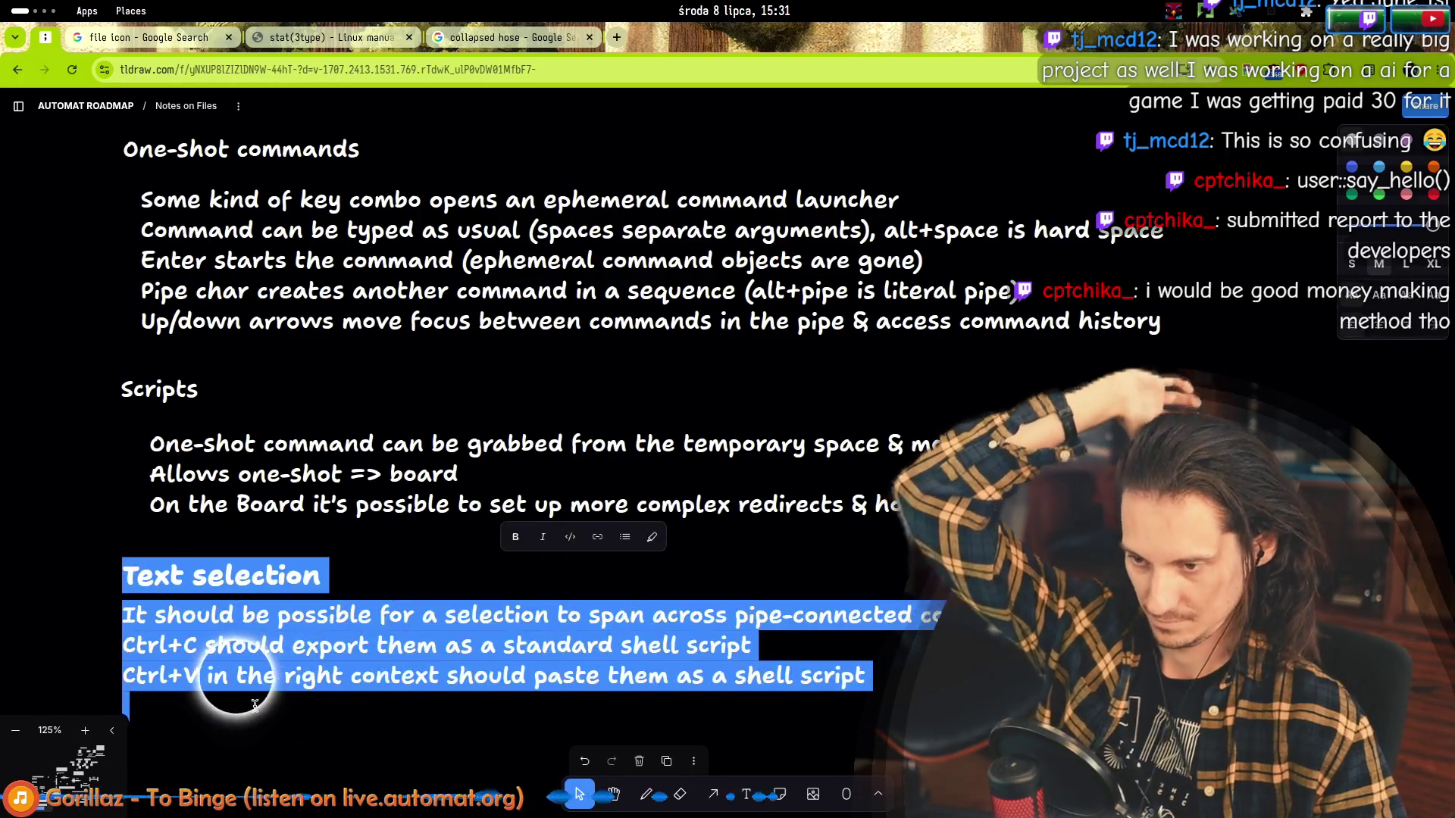
{"action": "left_click", "coordinate": [328, 691]}
{"action": "left_click", "coordinate": [440, 676]}
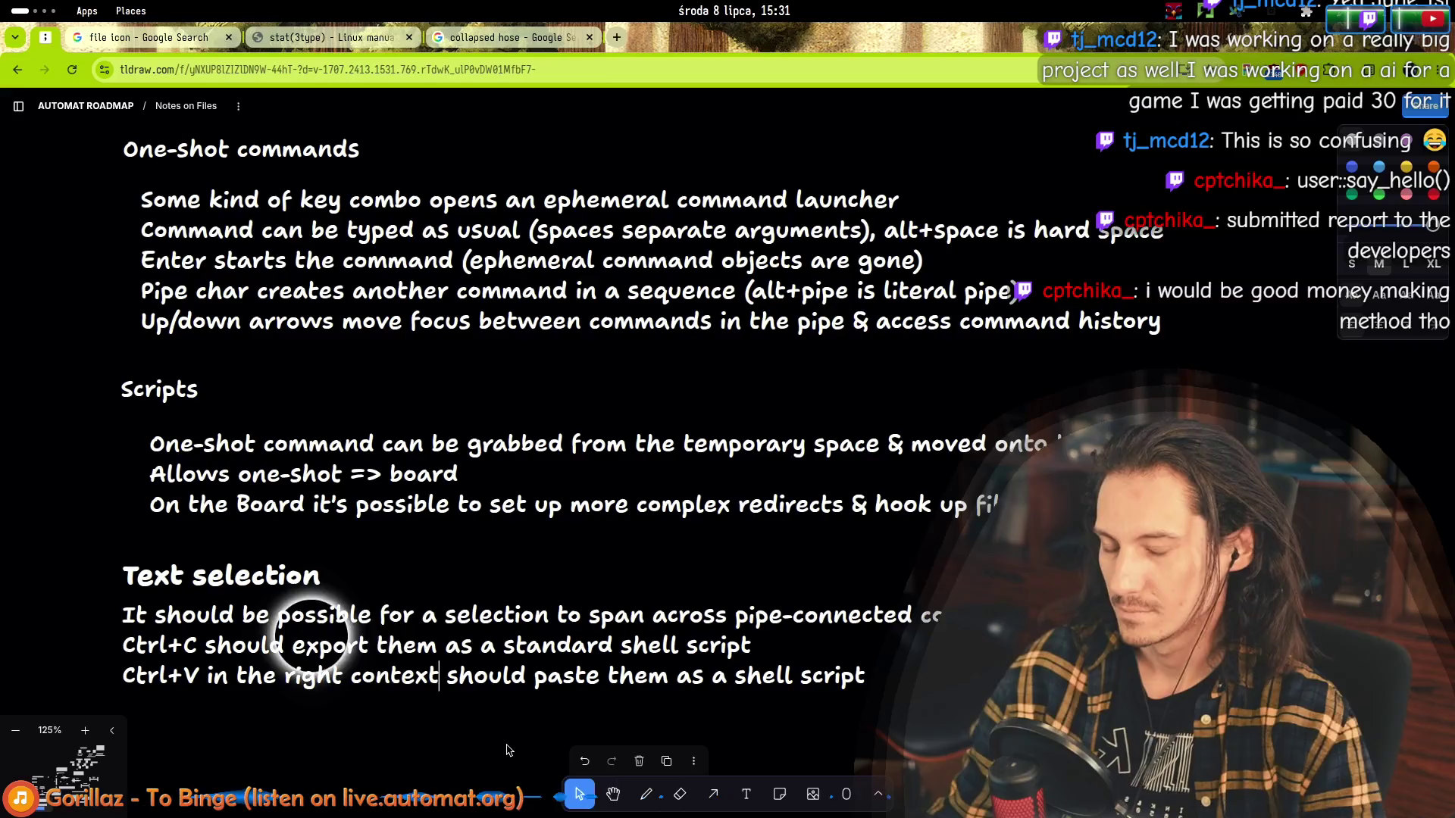
{"action": "key", "text": "ctrl+shift+Left"}
{"action": "key", "text": "ctrl+shift+Left"}
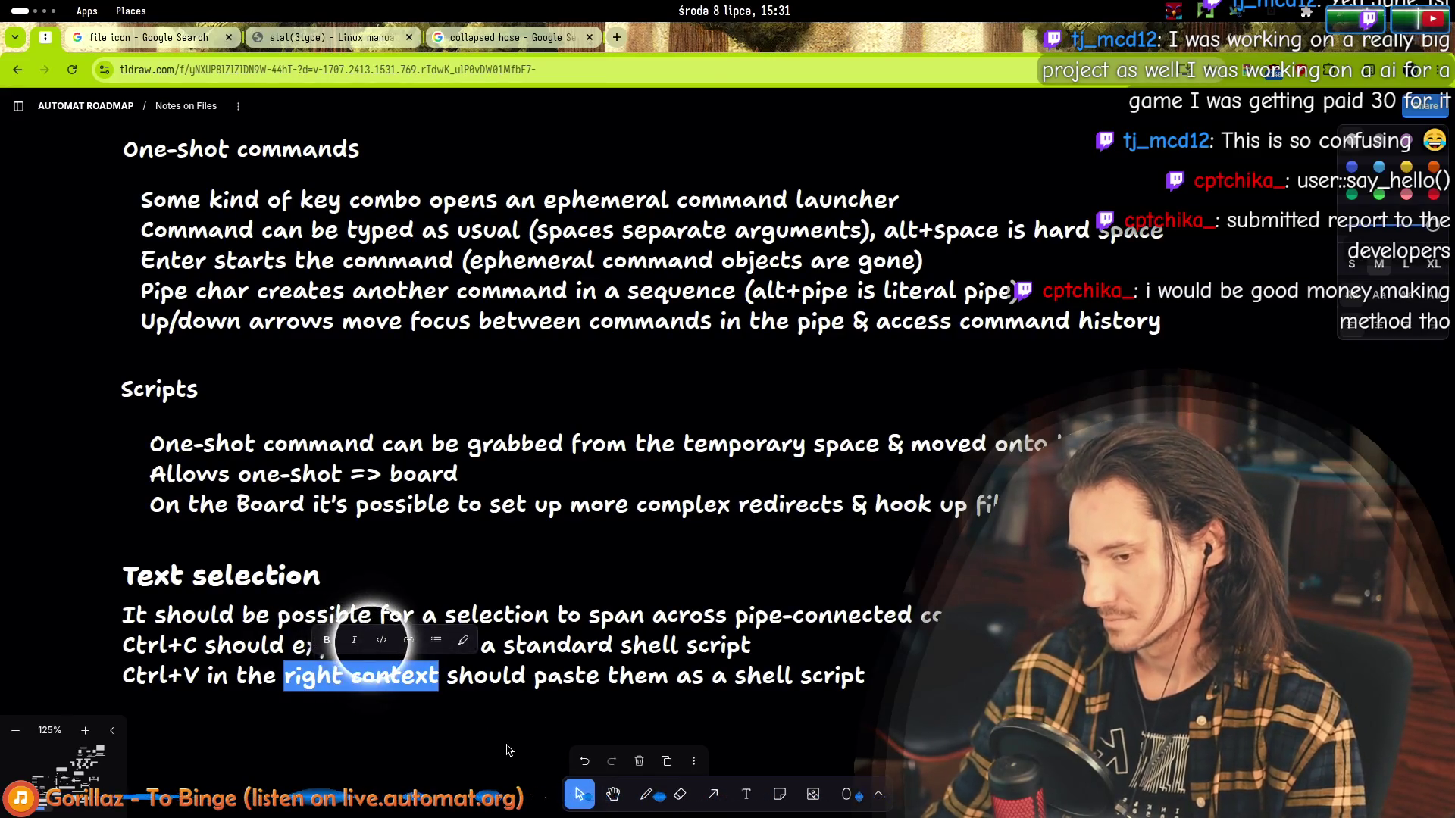
{"action": "type", "text": "Command obje"}
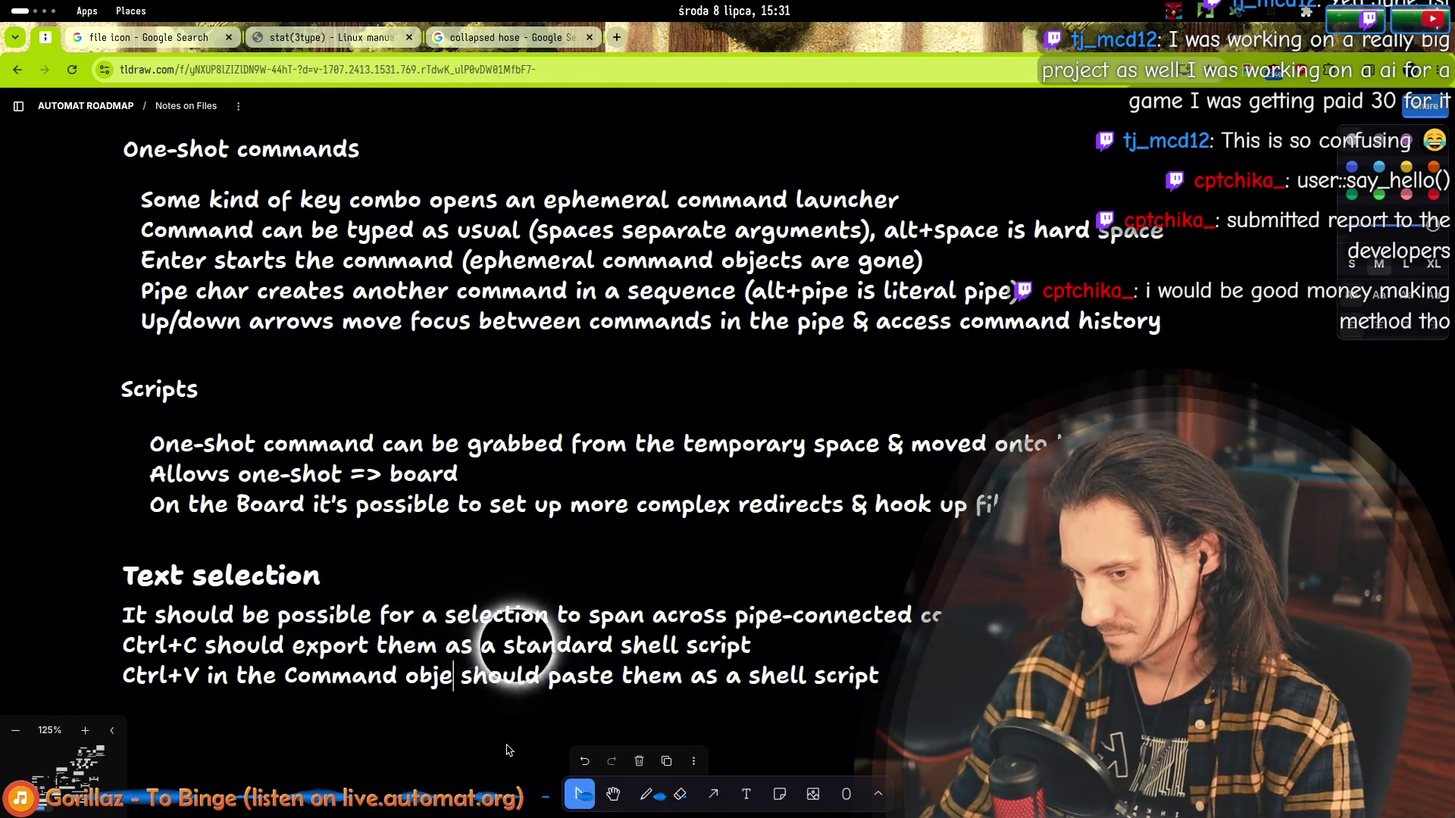
{"action": "type", "text": "ct"}
{"action": "key", "text": "Down"}
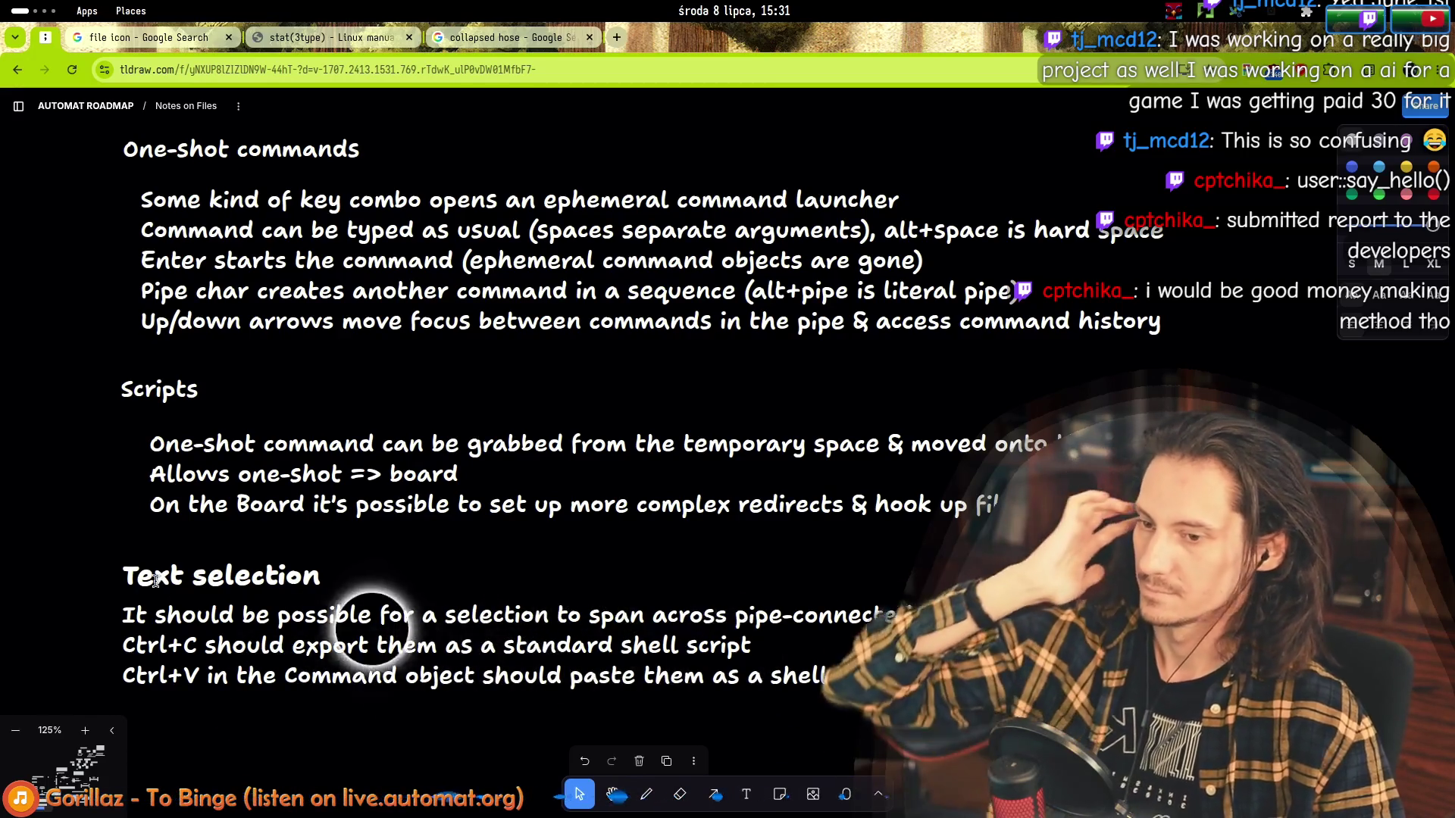
{"action": "scroll", "coordinate": [86, 558], "scroll_direction": "up", "scroll_amount": 3}
{"action": "scroll", "coordinate": [86, 557], "scroll_direction": "down", "scroll_amount": 3}
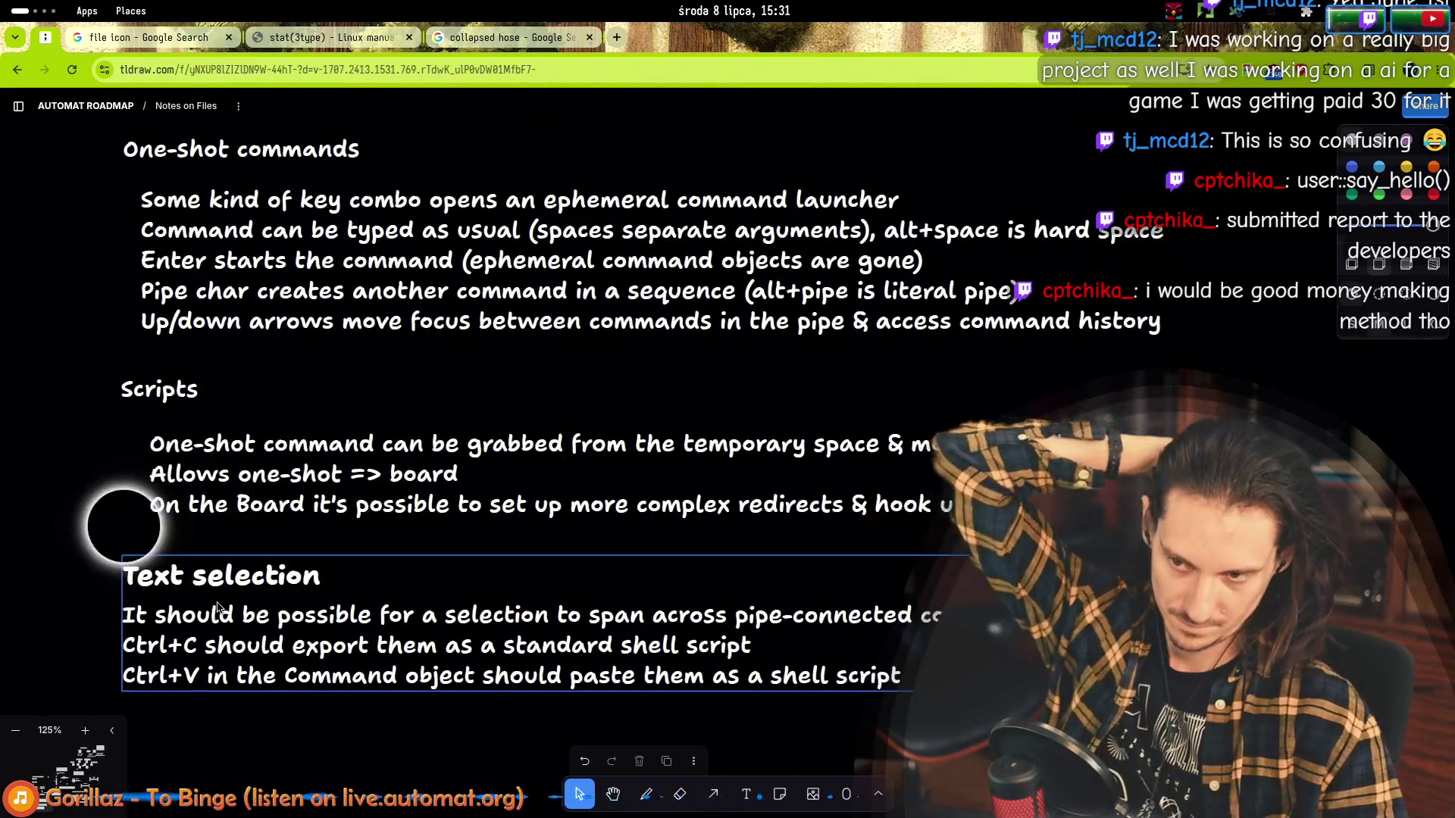
{"action": "scroll", "coordinate": [110, 564], "scroll_direction": "up", "scroll_amount": 4}
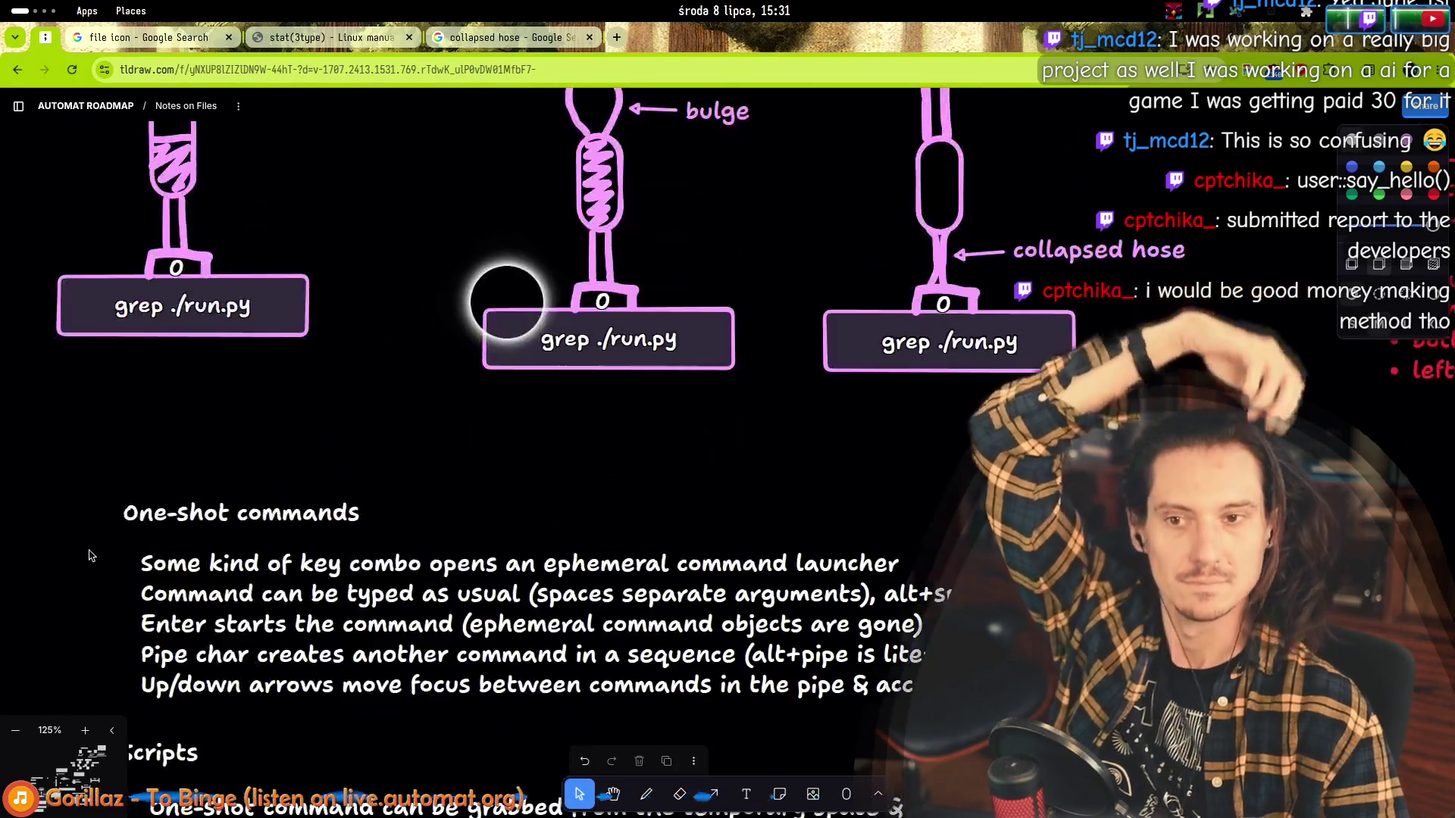
{"action": "scroll", "coordinate": [145, 584], "scroll_direction": "up", "scroll_amount": 4}
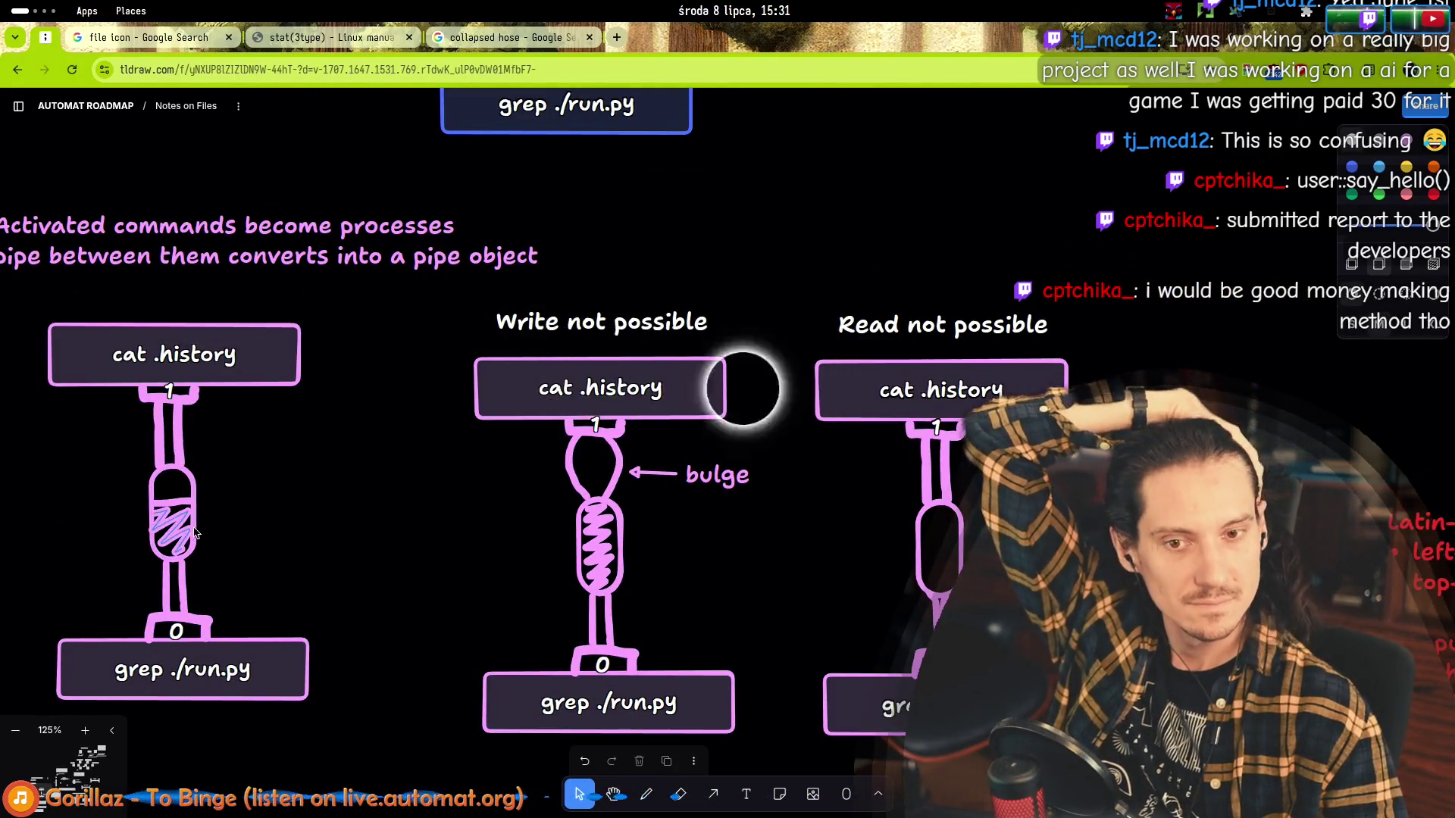
{"action": "scroll", "coordinate": [249, 498], "scroll_direction": "up", "scroll_amount": 5}
{"action": "scroll", "coordinate": [243, 506], "scroll_direction": "up", "scroll_amount": 2}
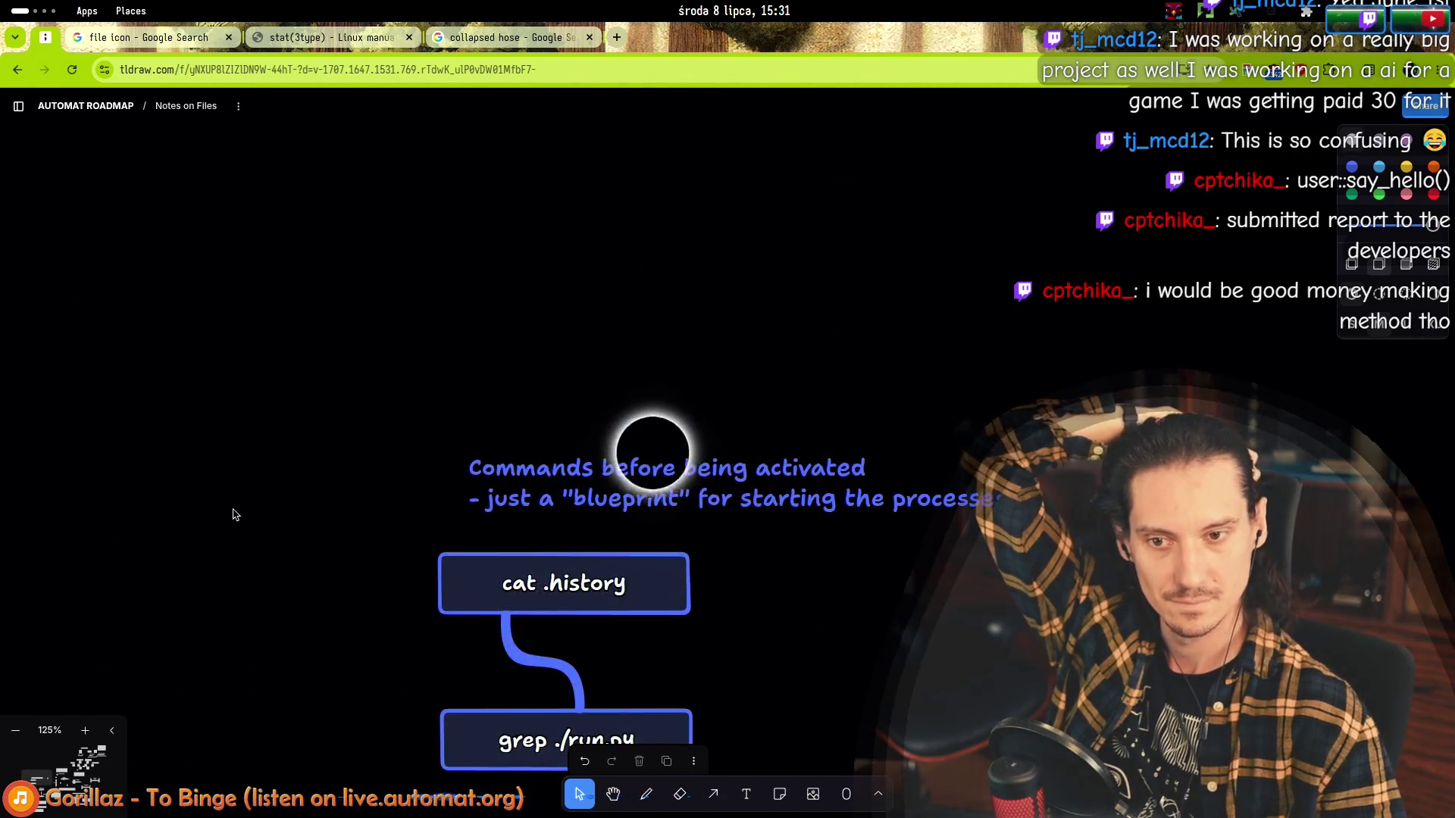
{"action": "scroll", "coordinate": [243, 509], "scroll_direction": "down", "scroll_amount": 7}
{"action": "scroll", "coordinate": [251, 495], "scroll_direction": "down", "scroll_amount": 6}
{"action": "scroll", "coordinate": [259, 485], "scroll_direction": "down", "scroll_amount": 3}
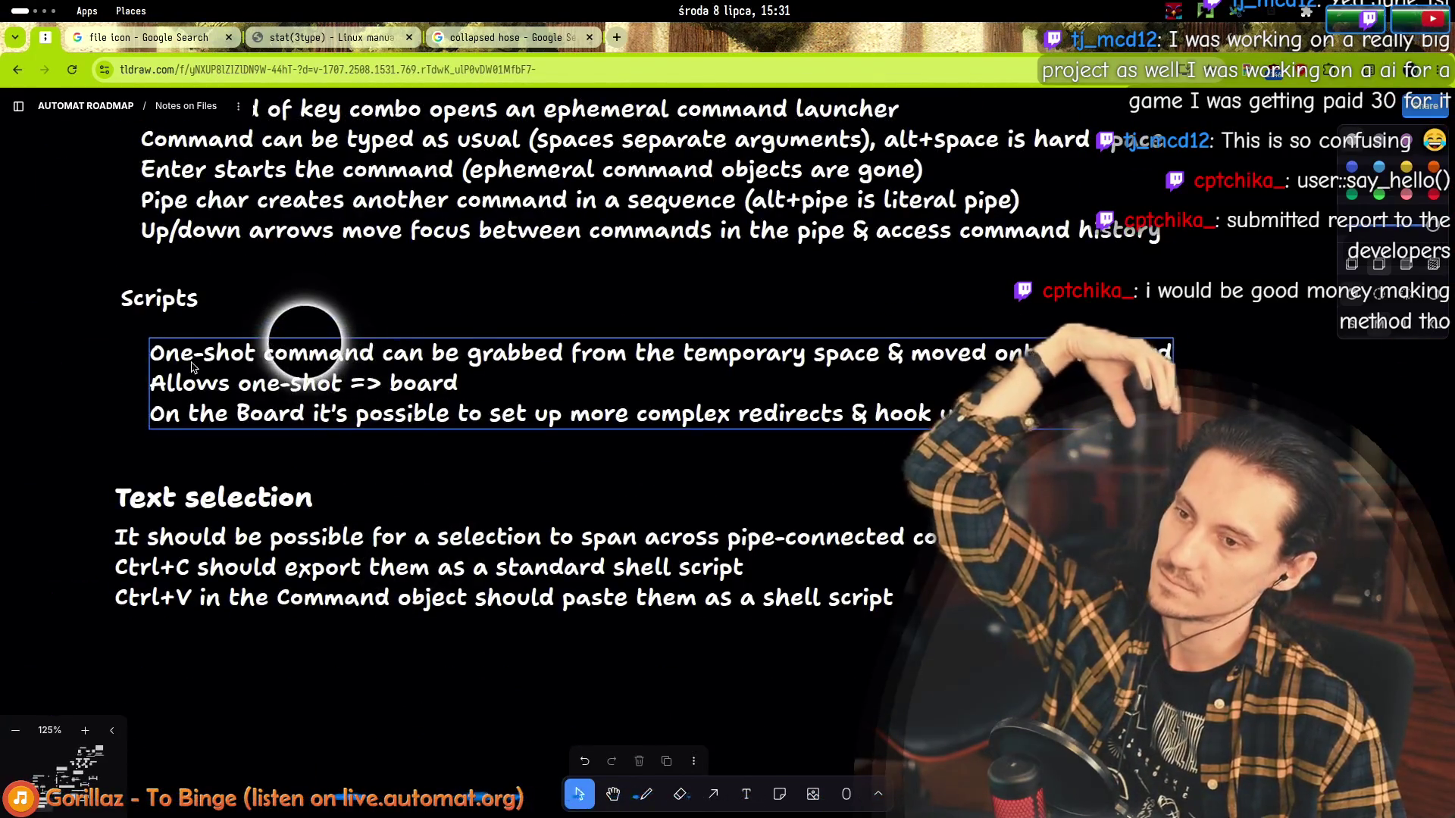
{"action": "left_click_drag", "start_coordinate": [276, 326], "coordinate": [260, 315]}
{"action": "left_click", "coordinate": [160, 297]}
{"action": "scroll", "coordinate": [212, 308], "scroll_direction": "up", "scroll_amount": 3}
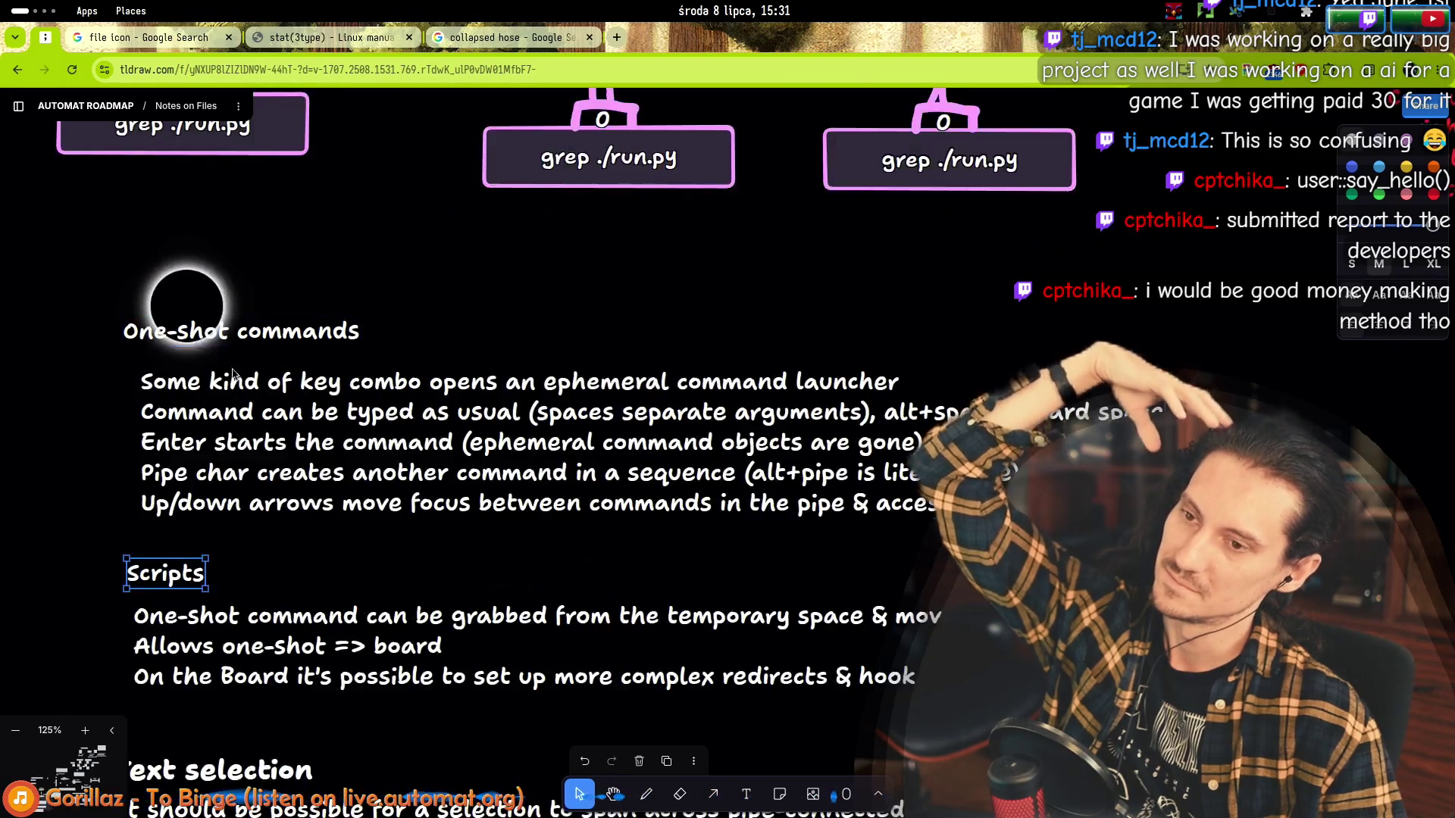
{"action": "scroll", "coordinate": [179, 383], "scroll_direction": "down", "scroll_amount": 4}
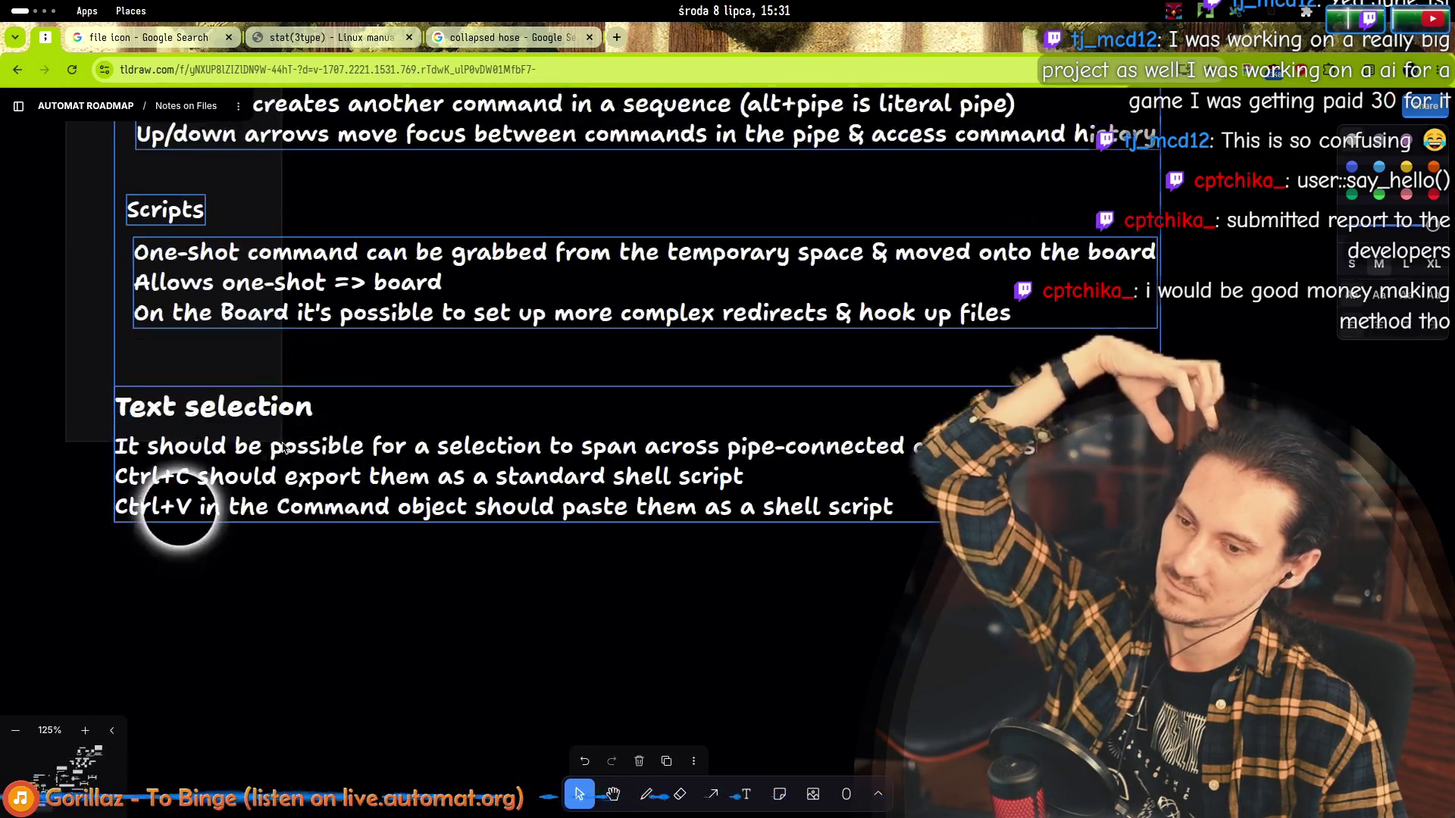
{"action": "left_click", "coordinate": [179, 500]}
{"action": "scroll", "coordinate": [256, 262], "scroll_direction": "up", "scroll_amount": 4}
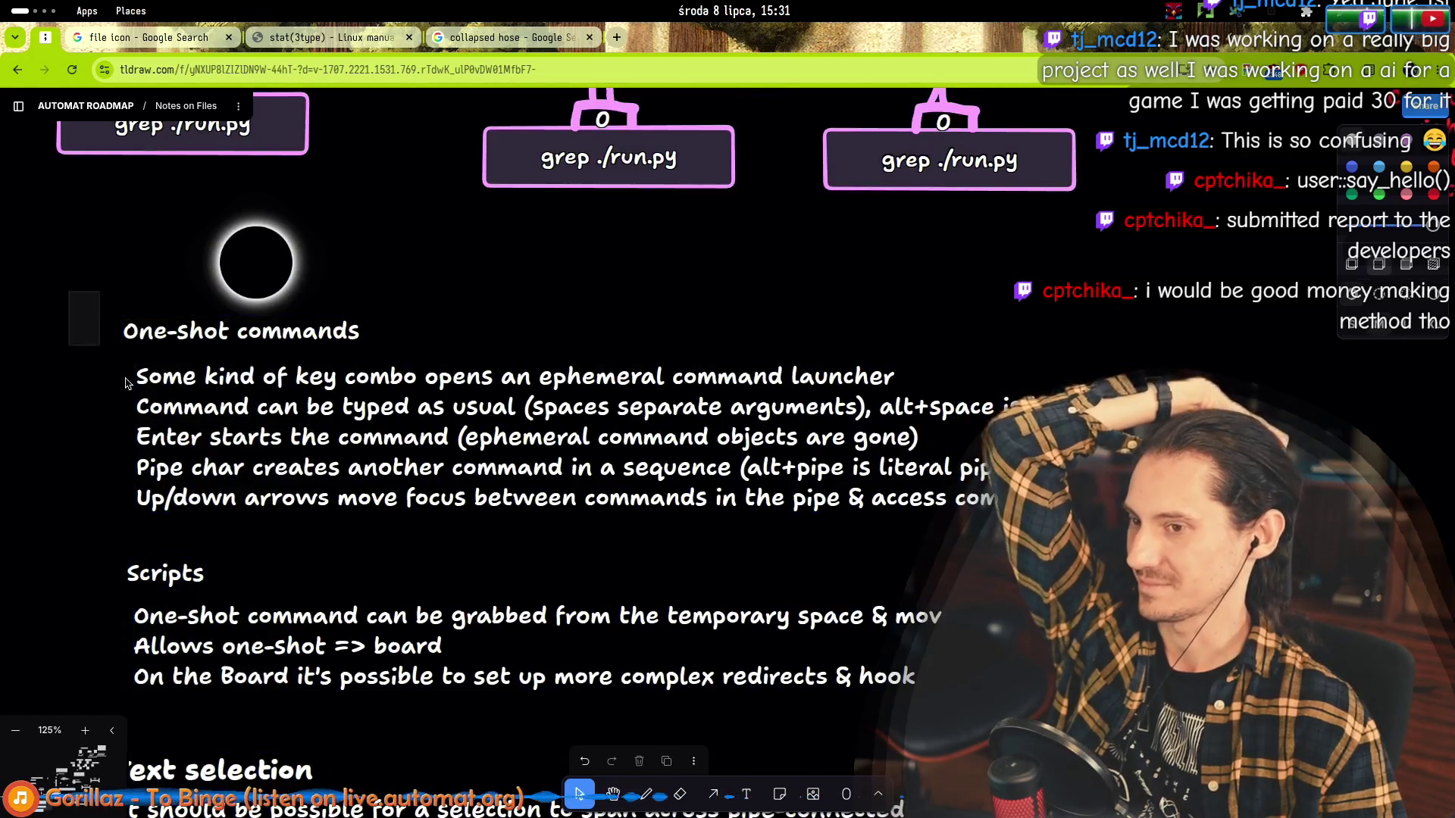
{"action": "scroll", "coordinate": [256, 261], "scroll_direction": "down", "scroll_amount": 5}
{"action": "scroll", "coordinate": [256, 262], "scroll_direction": "up", "scroll_amount": 5}
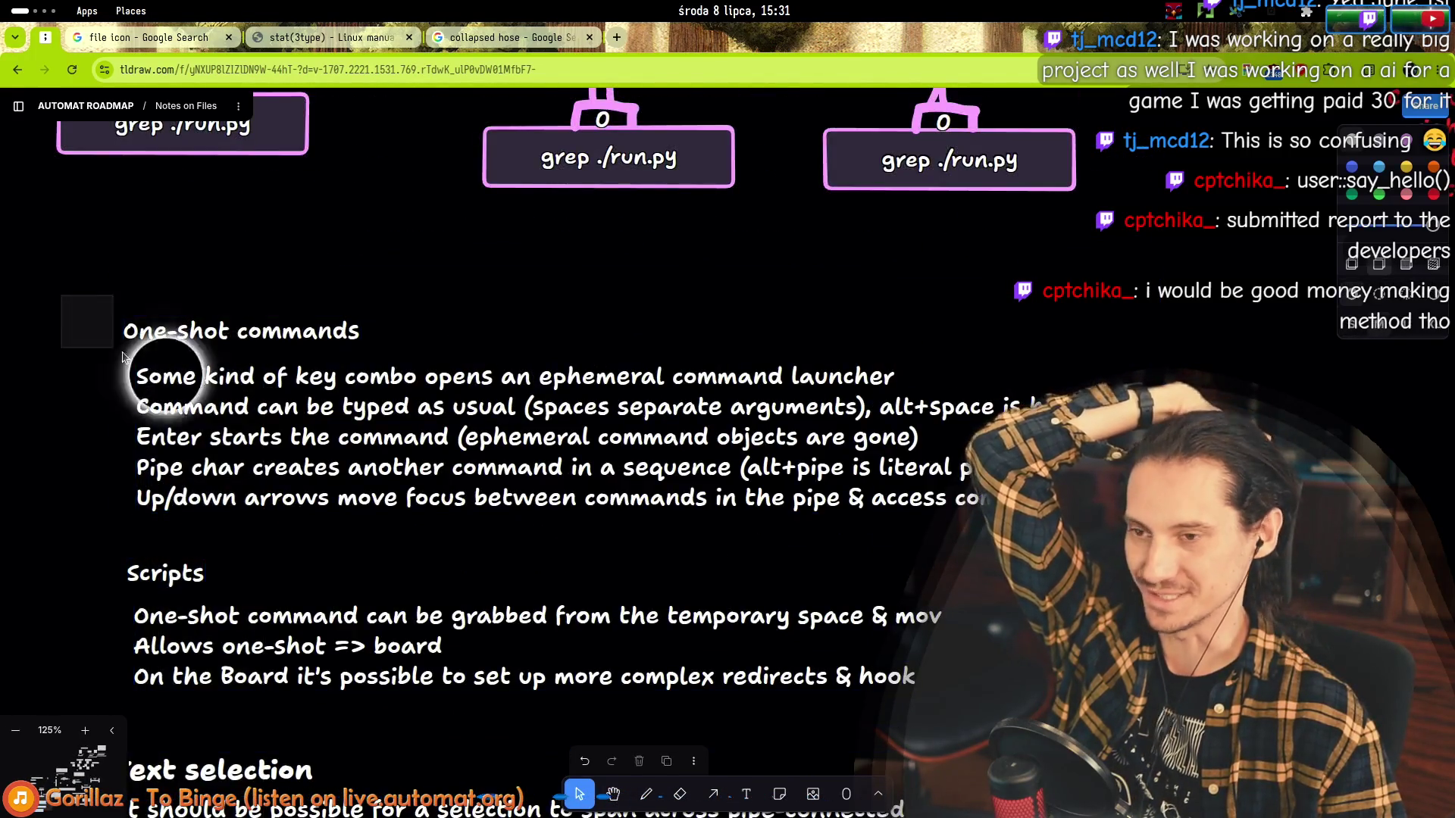
{"action": "scroll", "coordinate": [172, 188], "scroll_direction": "down", "scroll_amount": 6}
{"action": "scroll", "coordinate": [100, 304], "scroll_direction": "up", "scroll_amount": 5}
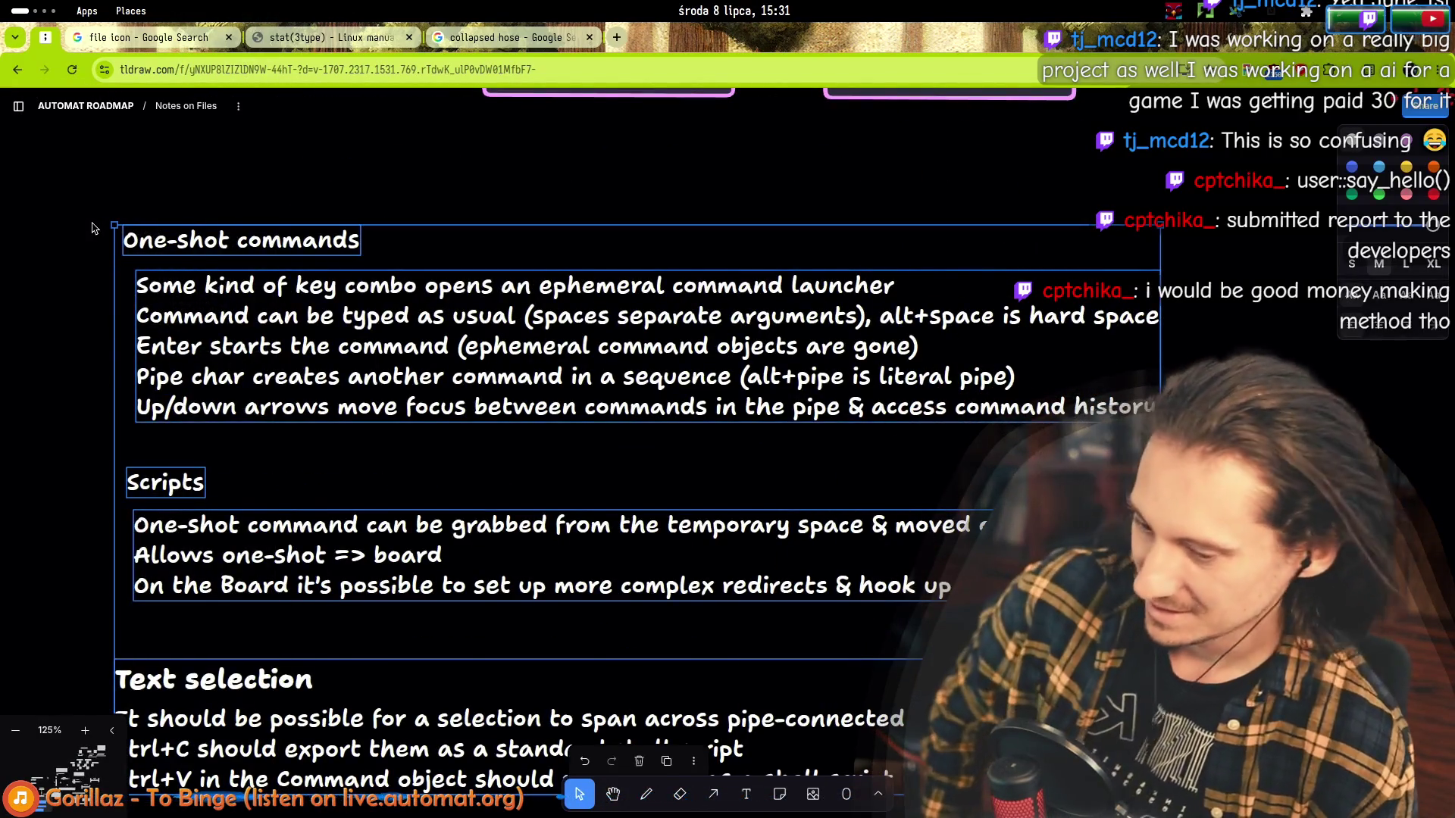
{"action": "key", "text": "ctrl+alt+t"}
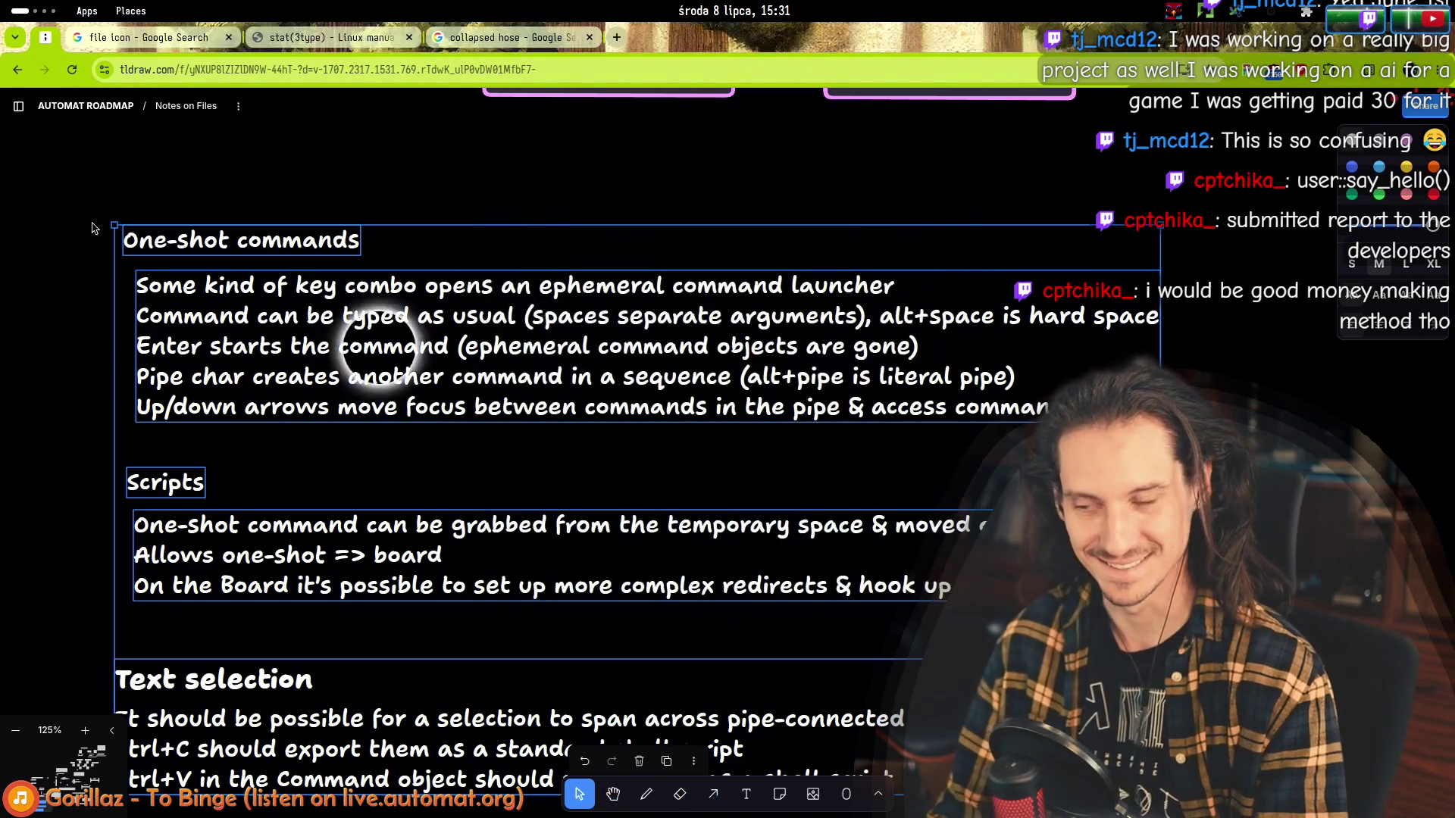
{"action": "key", "text": "ctrl+d"}
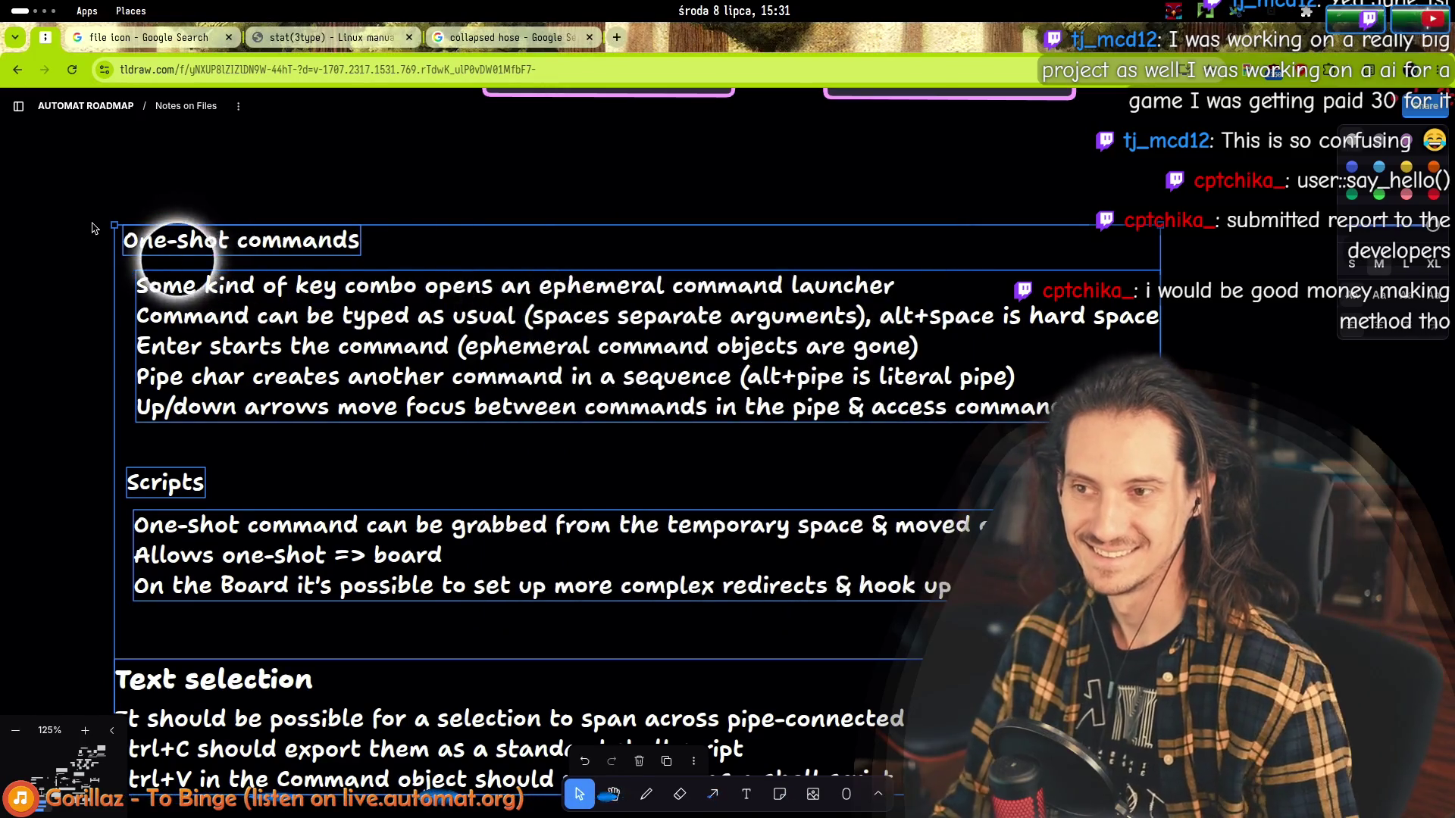
{"action": "scroll", "coordinate": [182, 319], "scroll_direction": "down", "scroll_amount": 3}
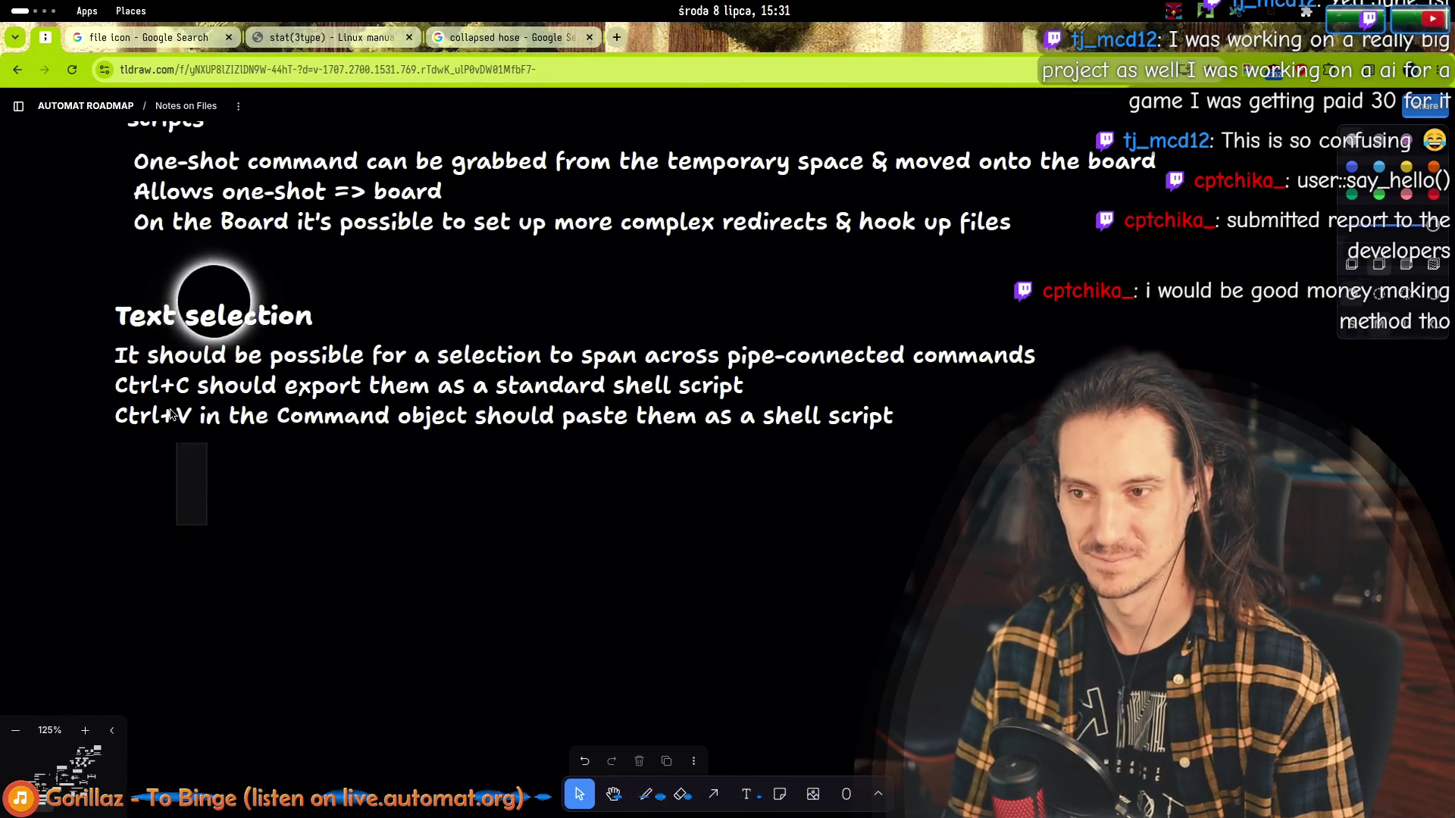
{"action": "scroll", "coordinate": [217, 301], "scroll_direction": "up", "scroll_amount": 2}
{"action": "scroll", "coordinate": [181, 284], "scroll_direction": "up", "scroll_amount": 1}
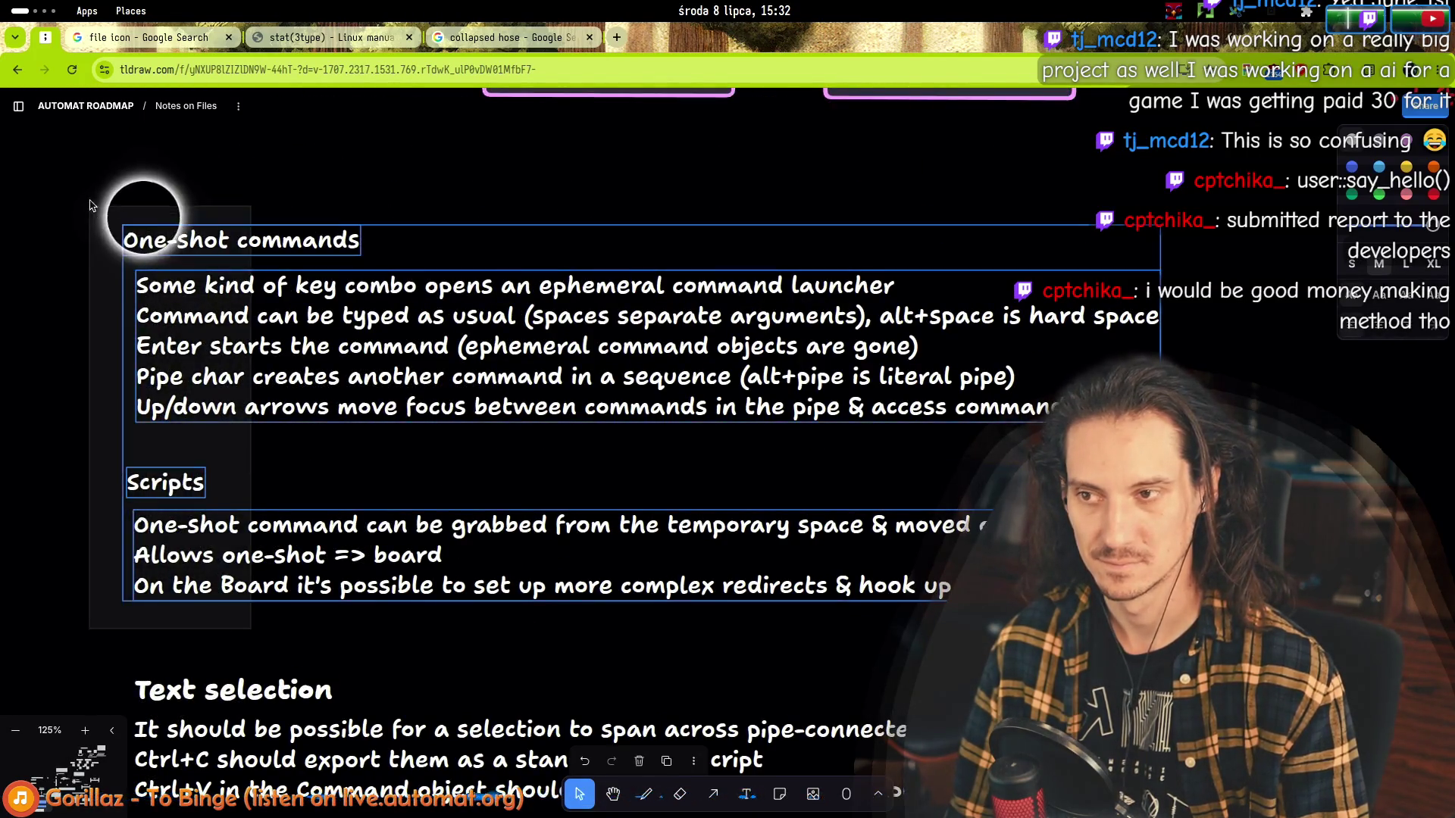
{"action": "left_click_drag", "start_coordinate": [91, 191], "coordinate": [301, 635]}
{"action": "scroll", "coordinate": [307, 615], "scroll_direction": "up", "scroll_amount": 2}
{"action": "scroll", "coordinate": [313, 597], "scroll_direction": "up", "scroll_amount": 1}
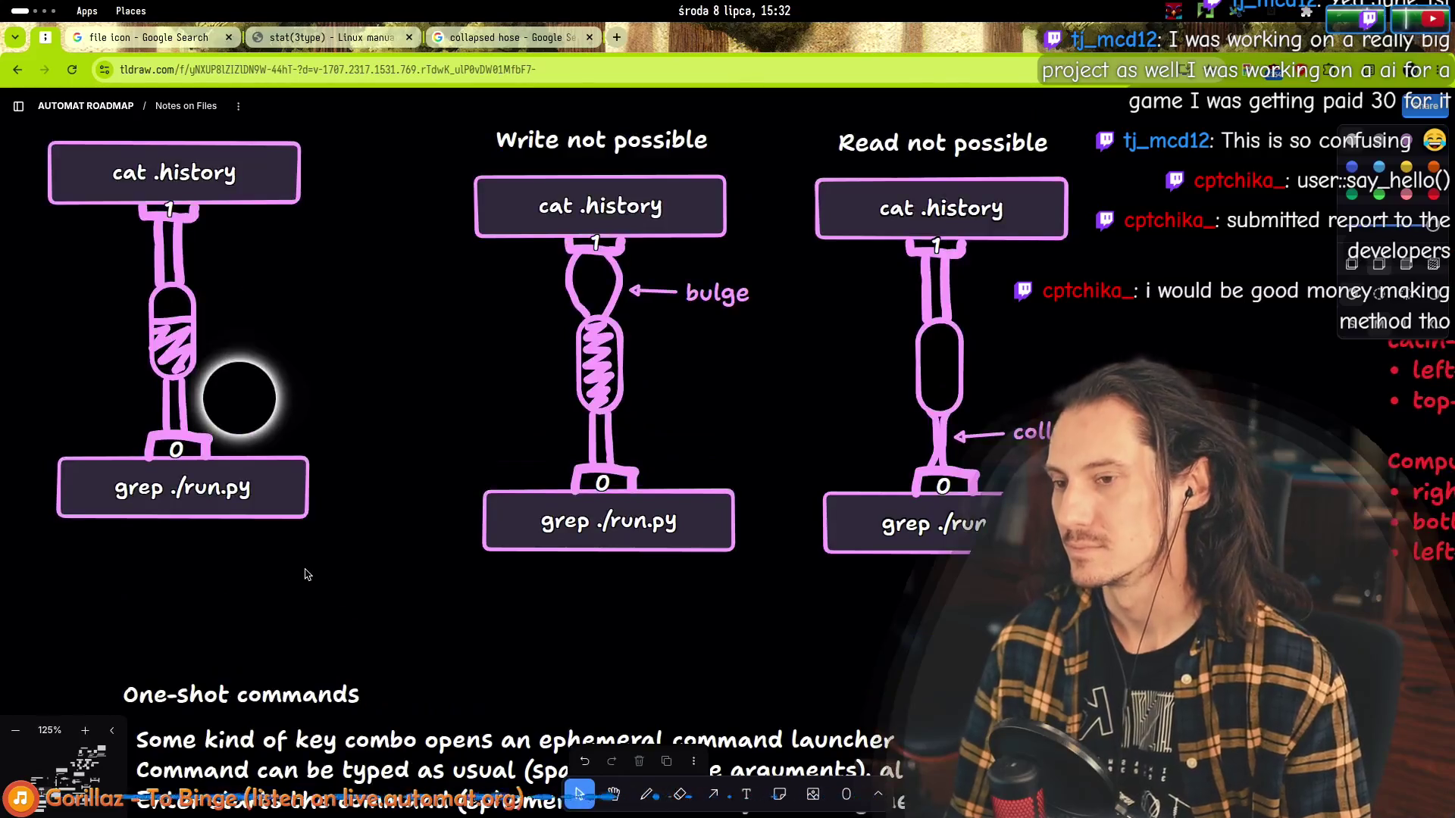
{"action": "scroll", "coordinate": [323, 564], "scroll_direction": "up", "scroll_amount": 2}
{"action": "scroll", "coordinate": [398, 510], "scroll_direction": "down", "scroll_amount": 3}
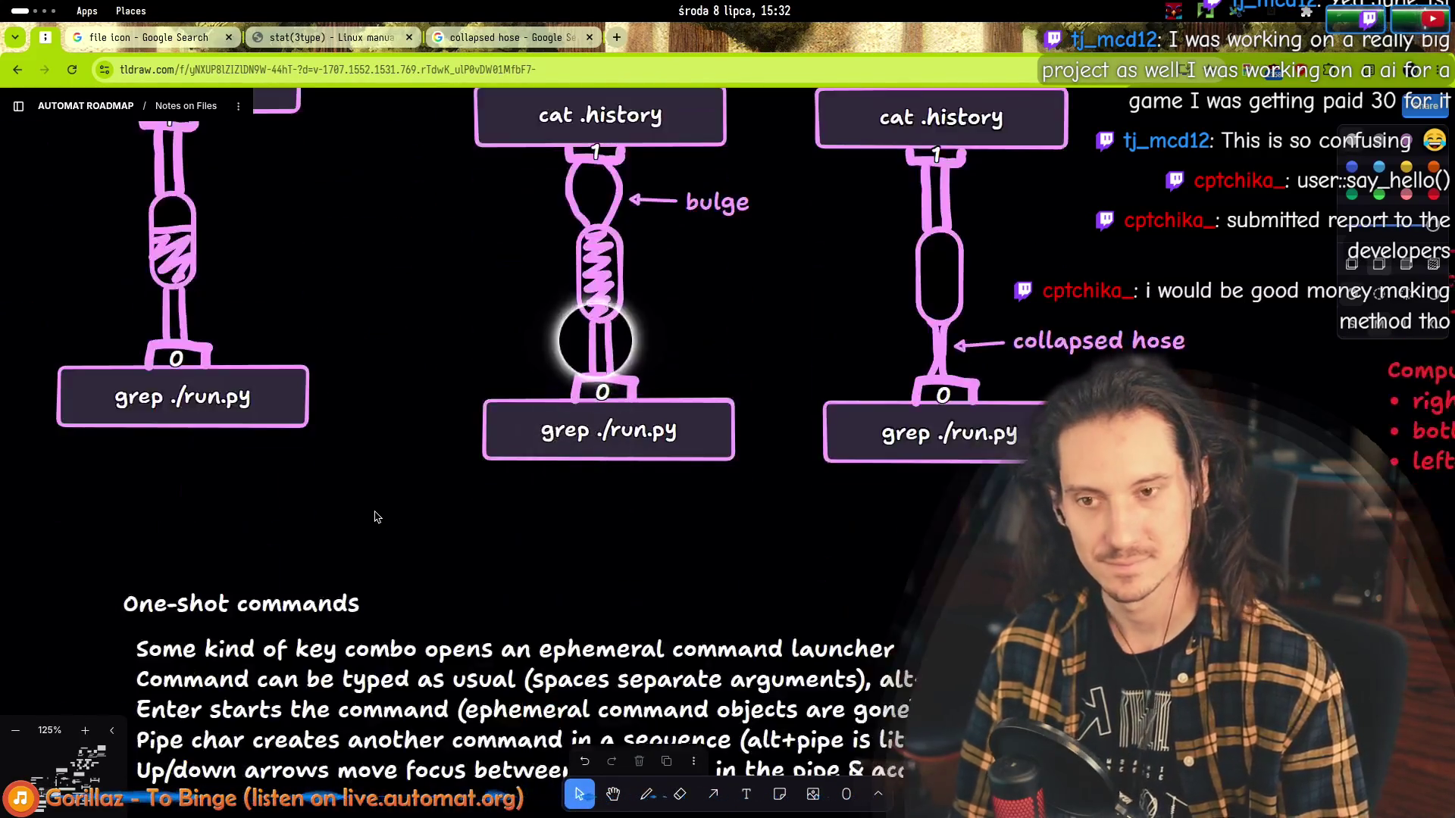
{"action": "scroll", "coordinate": [357, 509], "scroll_direction": "up", "scroll_amount": 2}
{"action": "scroll", "coordinate": [357, 510], "scroll_direction": "up", "scroll_amount": 1}
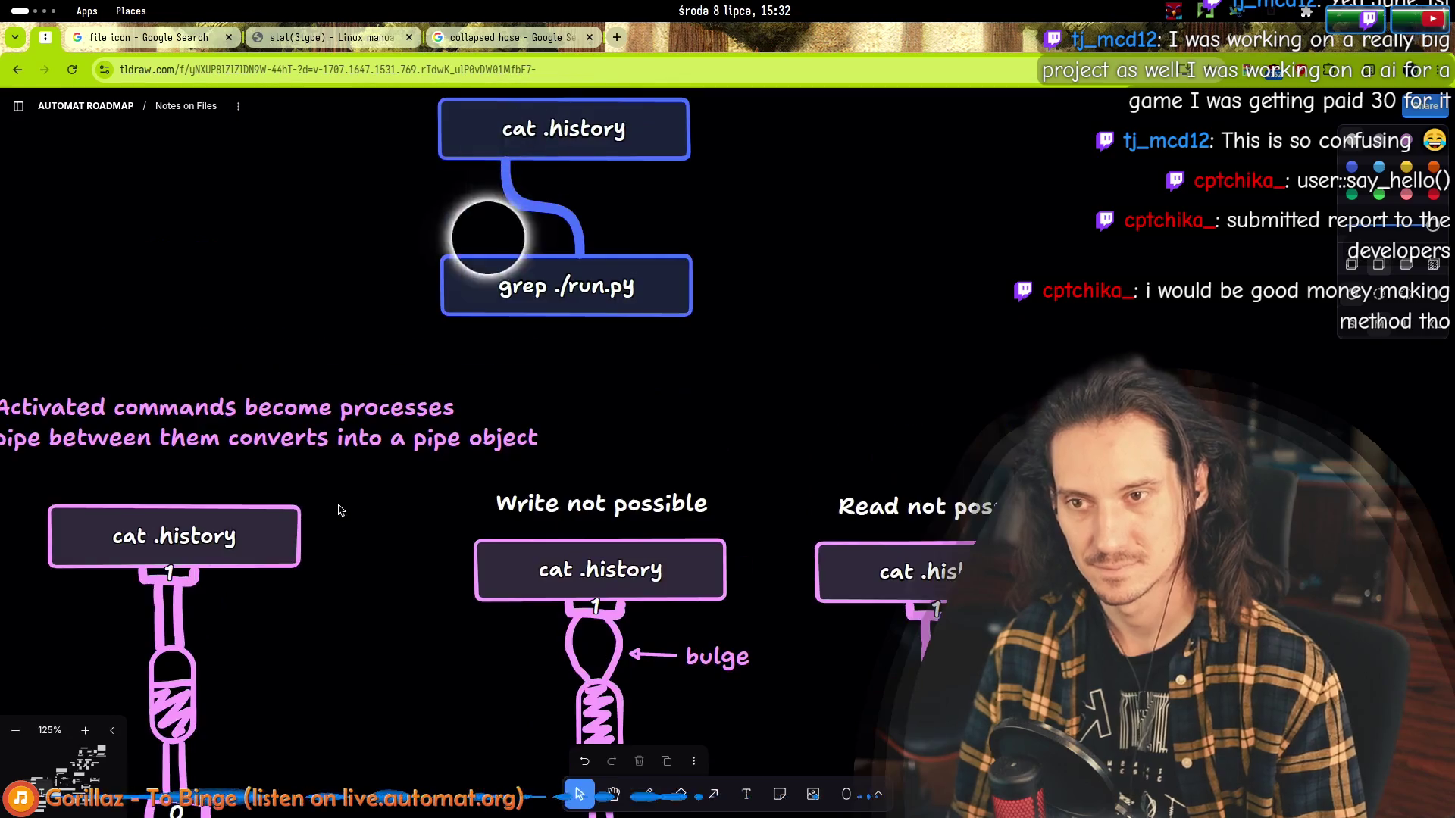
{"action": "scroll", "coordinate": [358, 510], "scroll_direction": "down", "scroll_amount": 3}
{"action": "scroll", "coordinate": [330, 514], "scroll_direction": "down", "scroll_amount": 3}
{"action": "scroll", "coordinate": [327, 514], "scroll_direction": "down", "scroll_amount": 3}
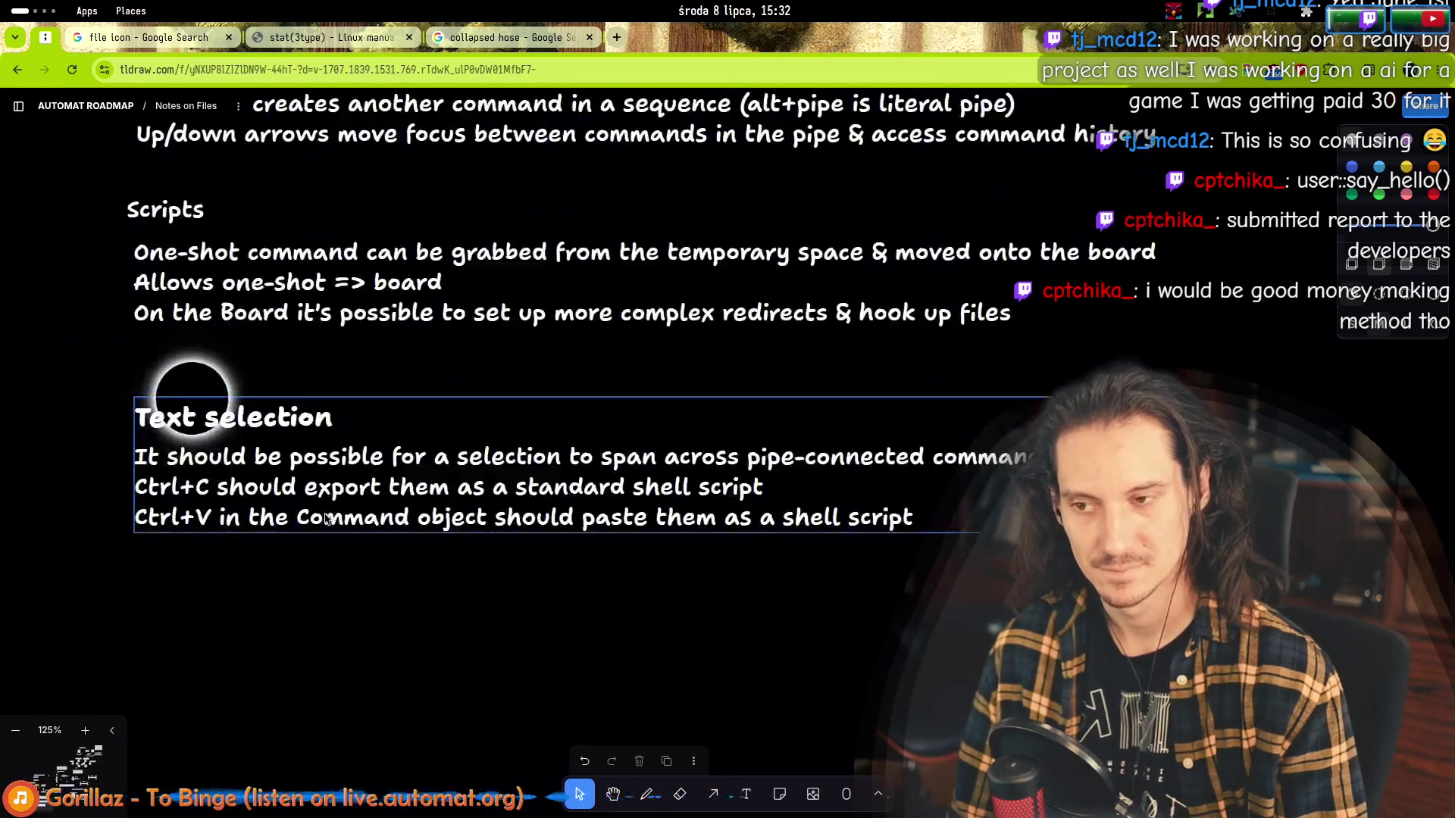
{"action": "scroll", "coordinate": [243, 348], "scroll_direction": "up", "scroll_amount": 4}
{"action": "left_click", "coordinate": [179, 427]}
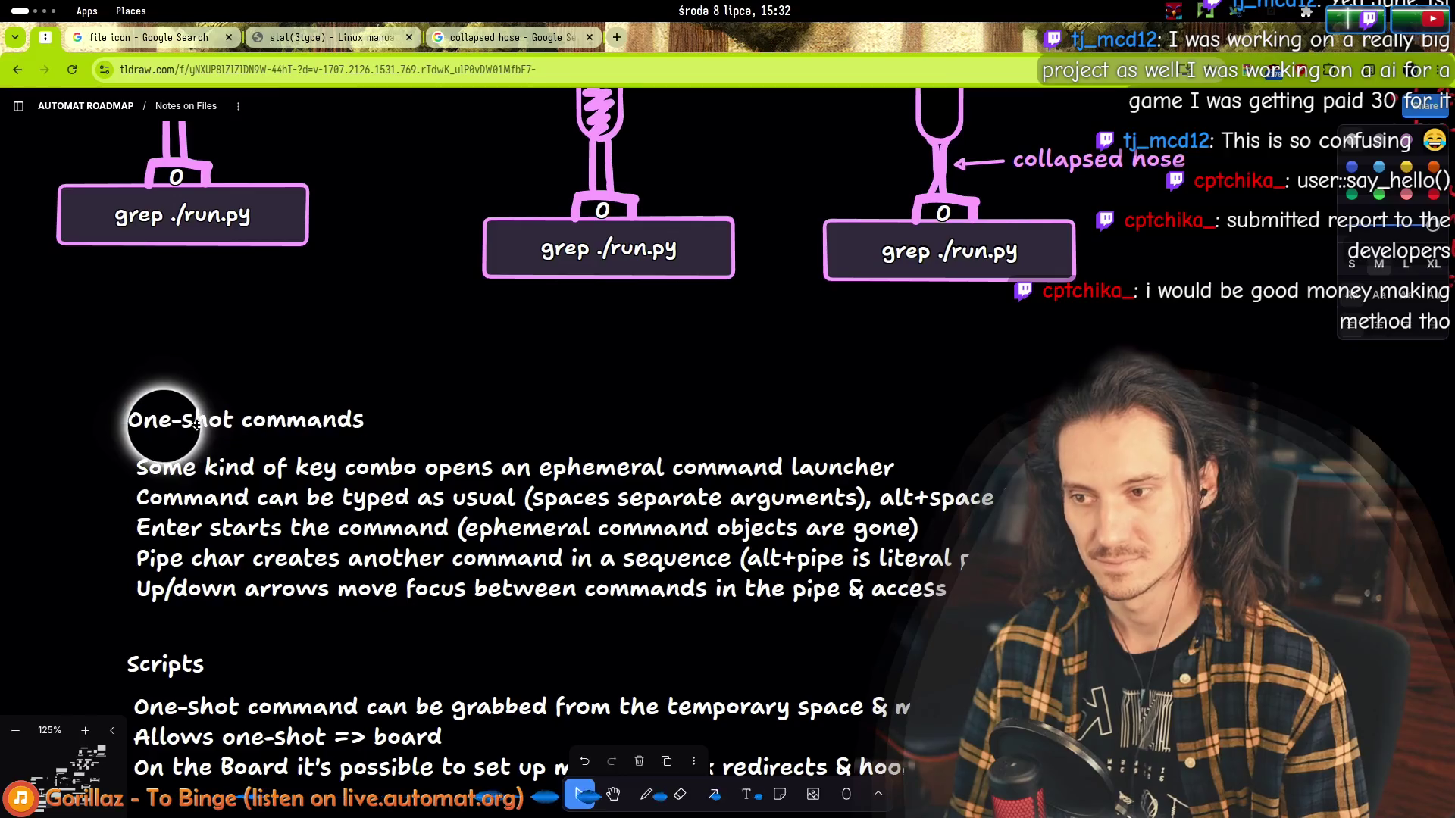
{"action": "left_click", "coordinate": [179, 666]}
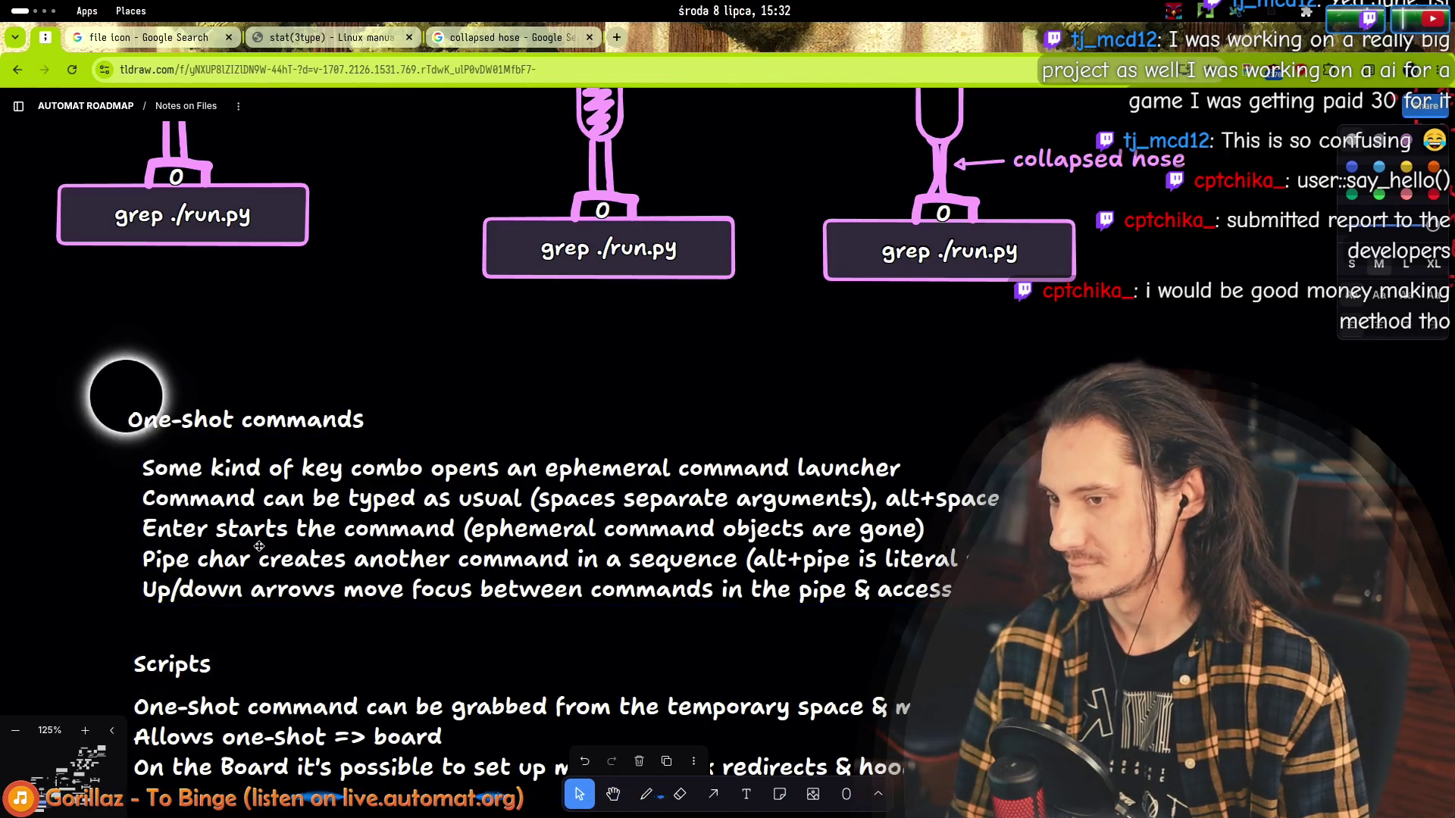
Drag the one-shot commands bullet list a few pixels up and to the right.
{"action": "left_click_drag", "start_coordinate": [176, 453], "coordinate": [167, 395]}
{"action": "scroll", "coordinate": [205, 420], "scroll_direction": "down", "scroll_amount": 3}
{"action": "scroll", "coordinate": [273, 426], "scroll_direction": "left", "scroll_amount": 3}
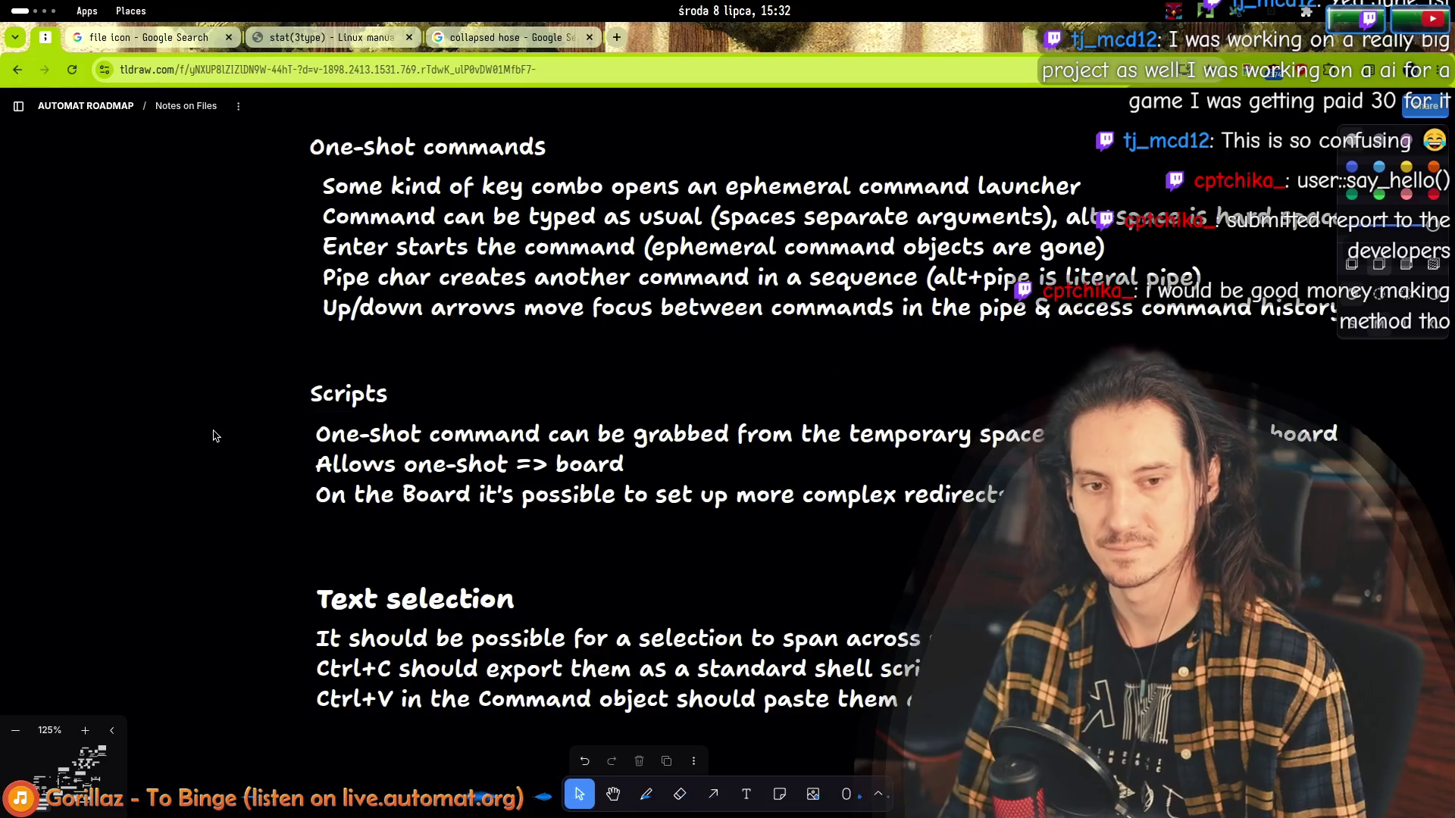
{"action": "scroll", "coordinate": [212, 436], "scroll_direction": "up", "scroll_amount": 4}
{"action": "scroll", "coordinate": [217, 436], "scroll_direction": "up", "scroll_amount": 4}
{"action": "scroll", "coordinate": [222, 434], "scroll_direction": "up", "scroll_amount": 4}
{"action": "scroll", "coordinate": [227, 435], "scroll_direction": "right", "scroll_amount": 2}
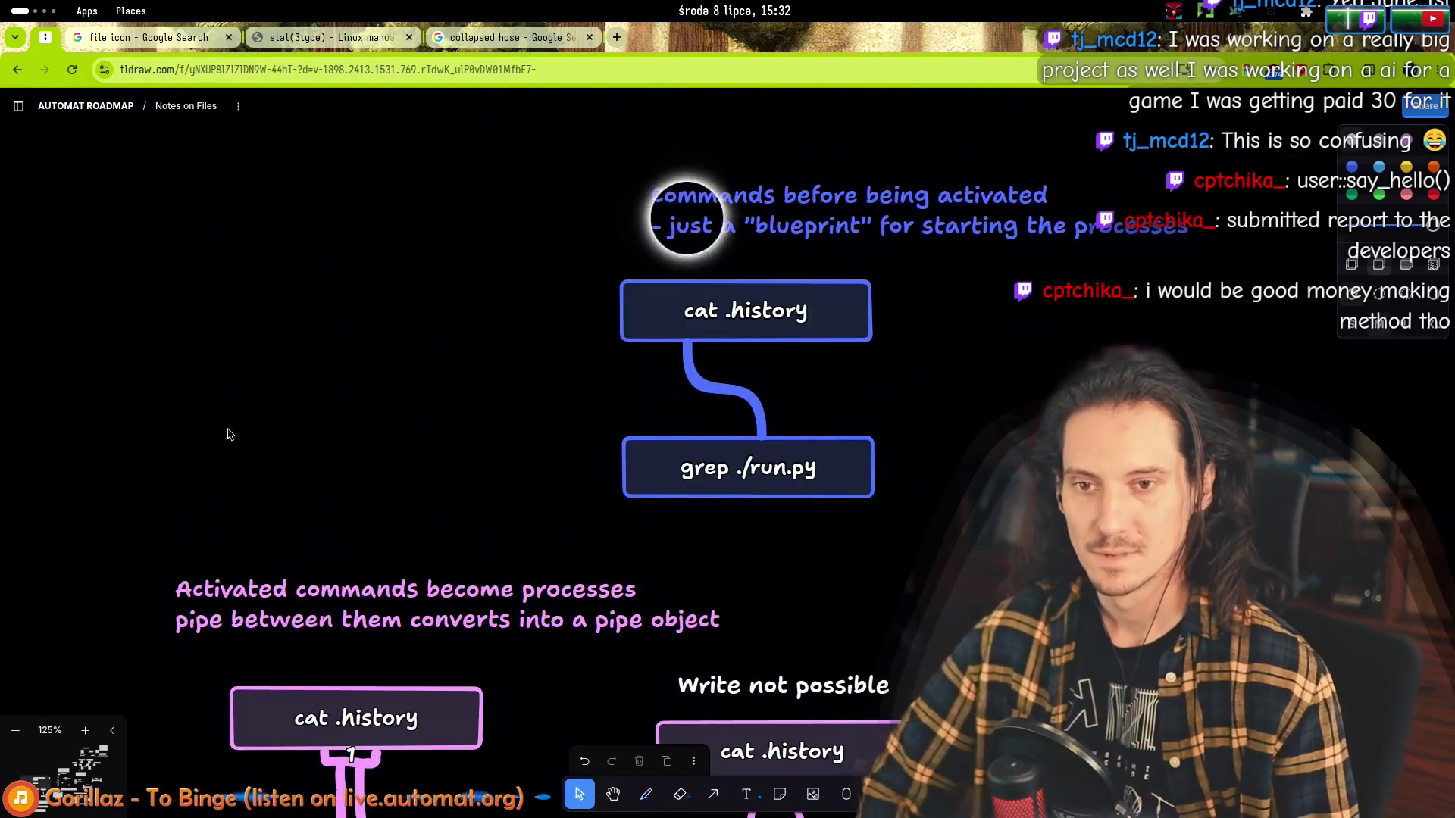
{"action": "scroll", "coordinate": [232, 429], "scroll_direction": "down", "scroll_amount": 3}
{"action": "scroll", "coordinate": [239, 421], "scroll_direction": "down", "scroll_amount": 3}
{"action": "scroll", "coordinate": [241, 398], "scroll_direction": "down", "scroll_amount": 3}
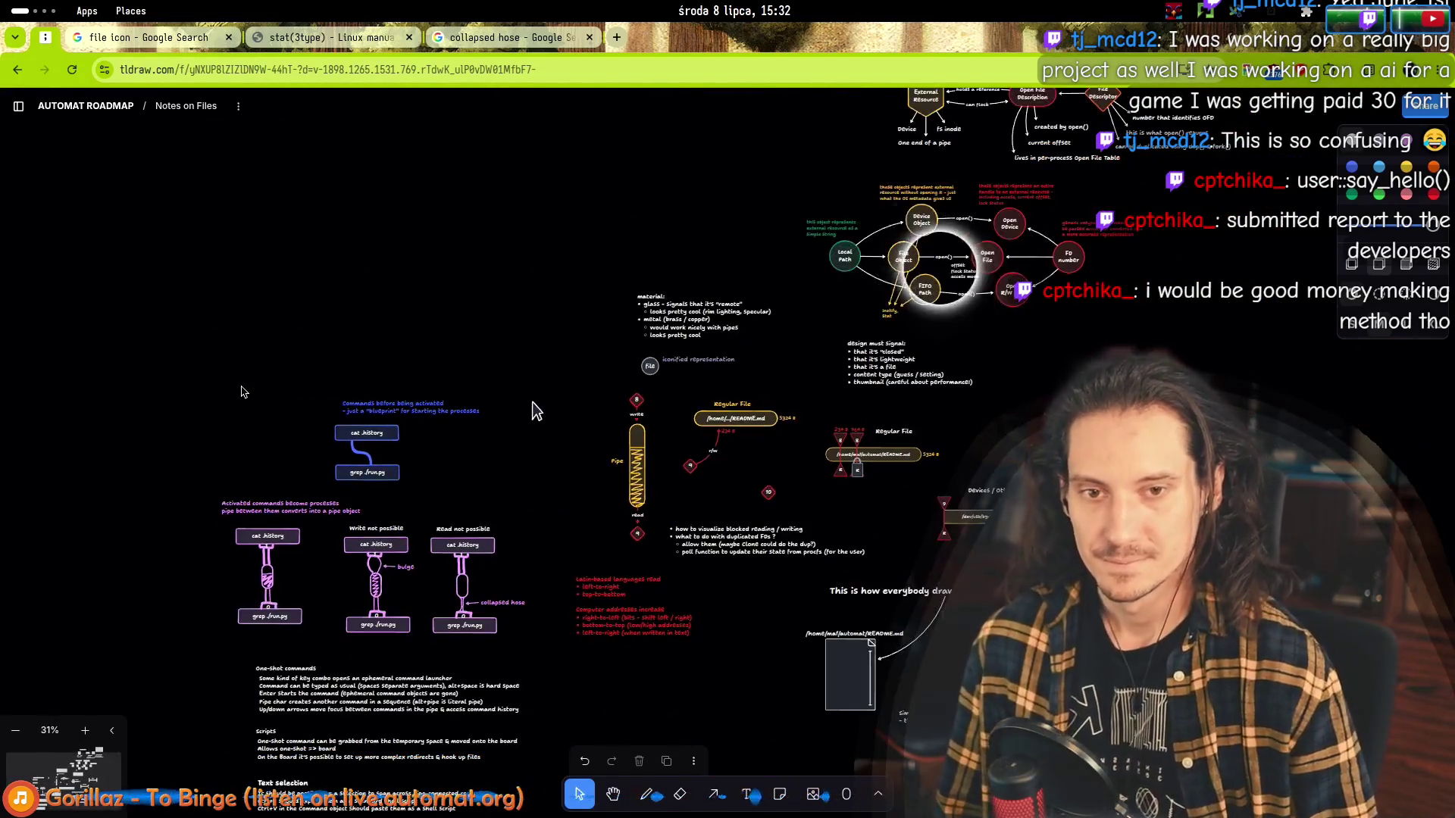
{"action": "scroll", "coordinate": [241, 393], "scroll_direction": "down", "scroll_amount": 1}
Rename the 'Notes on Files' page to 'Notes on Files & Shell Scripting' from the page menu.
{"action": "left_click", "coordinate": [178, 114]}
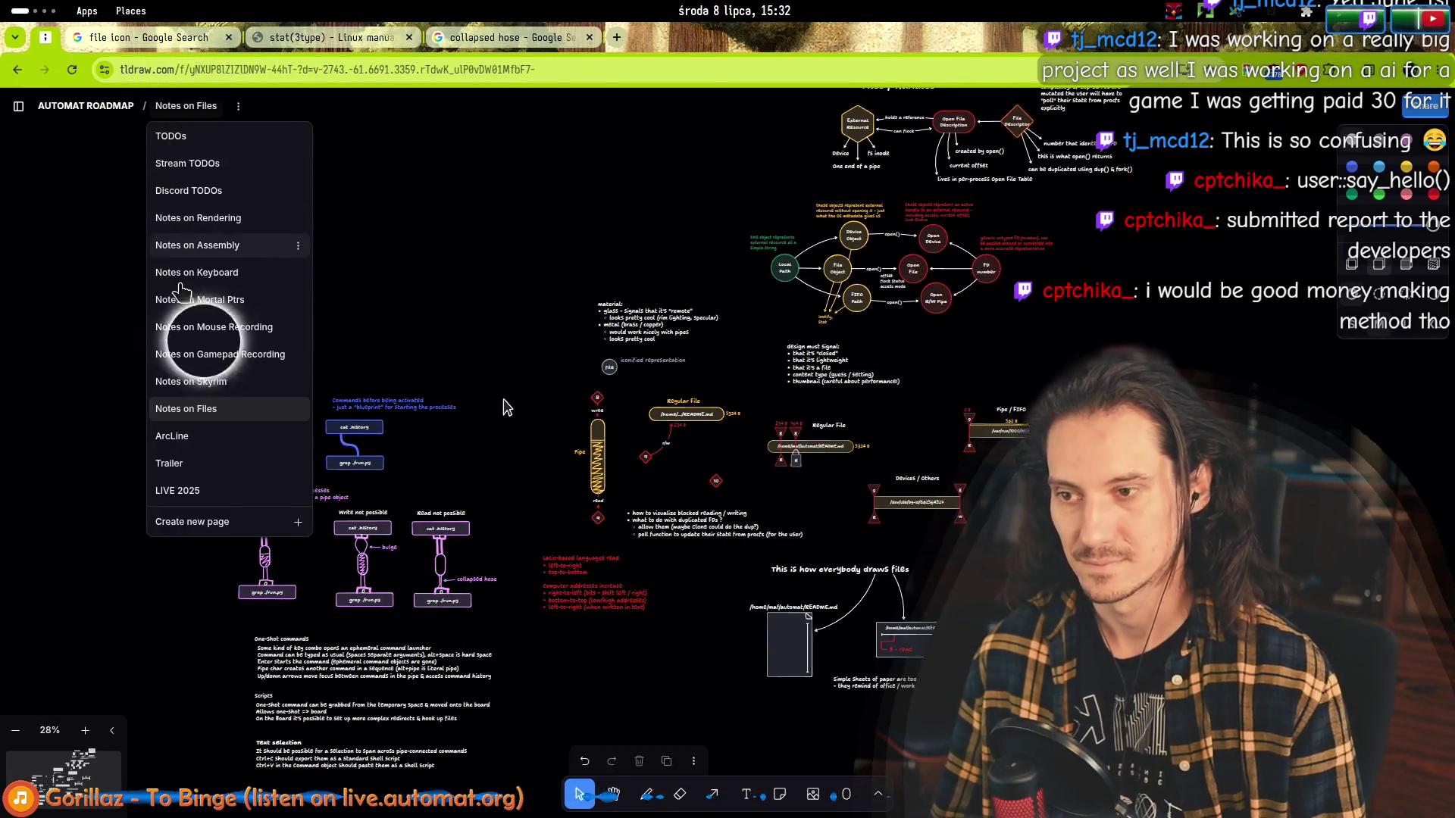
{"action": "left_click", "coordinate": [299, 411]}
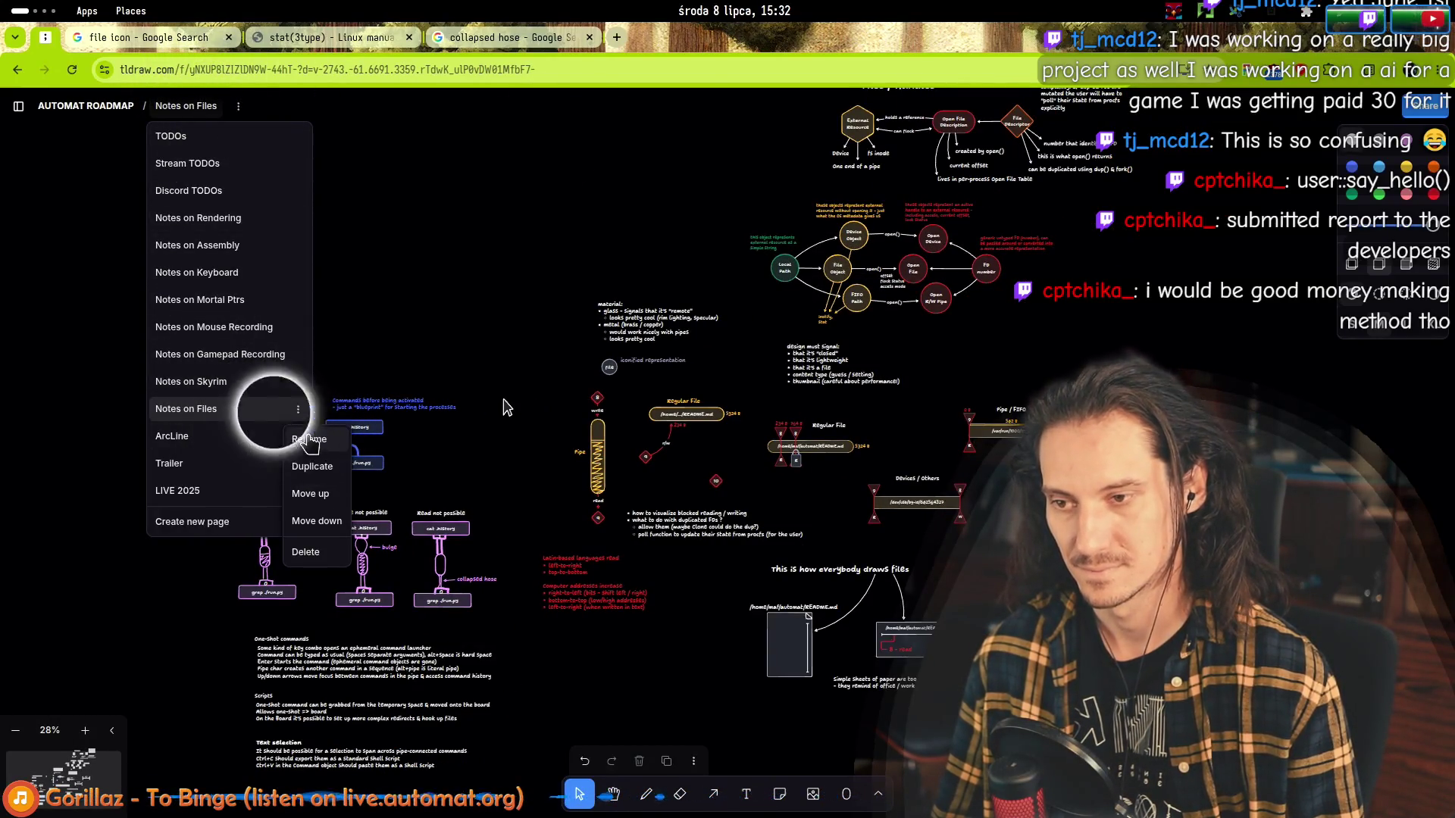
{"action": "left_click", "coordinate": [307, 441]}
{"action": "type", "text": "& Shell Scripting"}
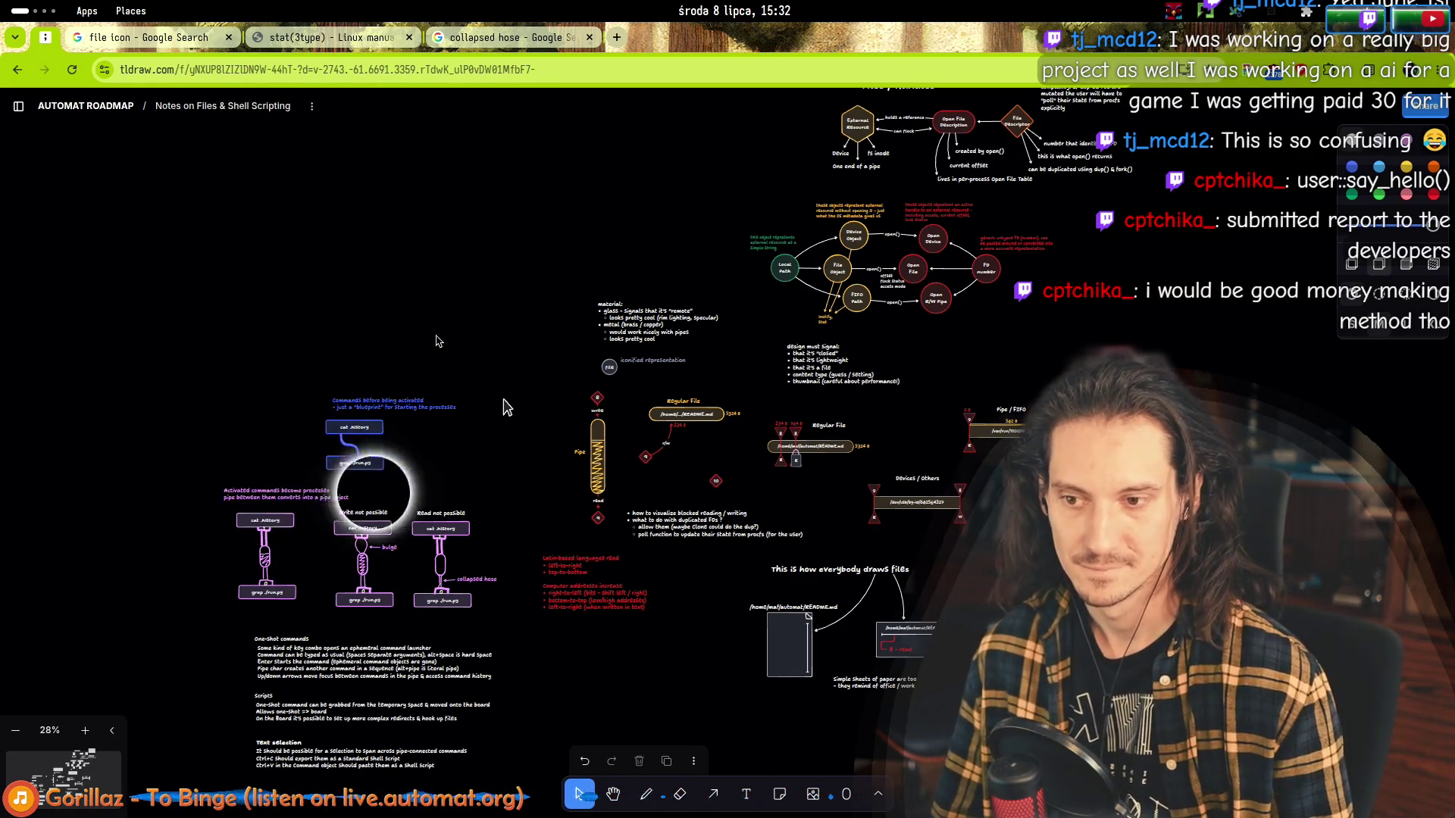
Check the file-drawing diagram, then select the red reading/address direction notes beside the pipe diagram.
{"action": "left_click_drag", "start_coordinate": [505, 407], "coordinate": [292, 570]}
{"action": "scroll", "coordinate": [801, 229], "scroll_direction": "up", "scroll_amount": 5}
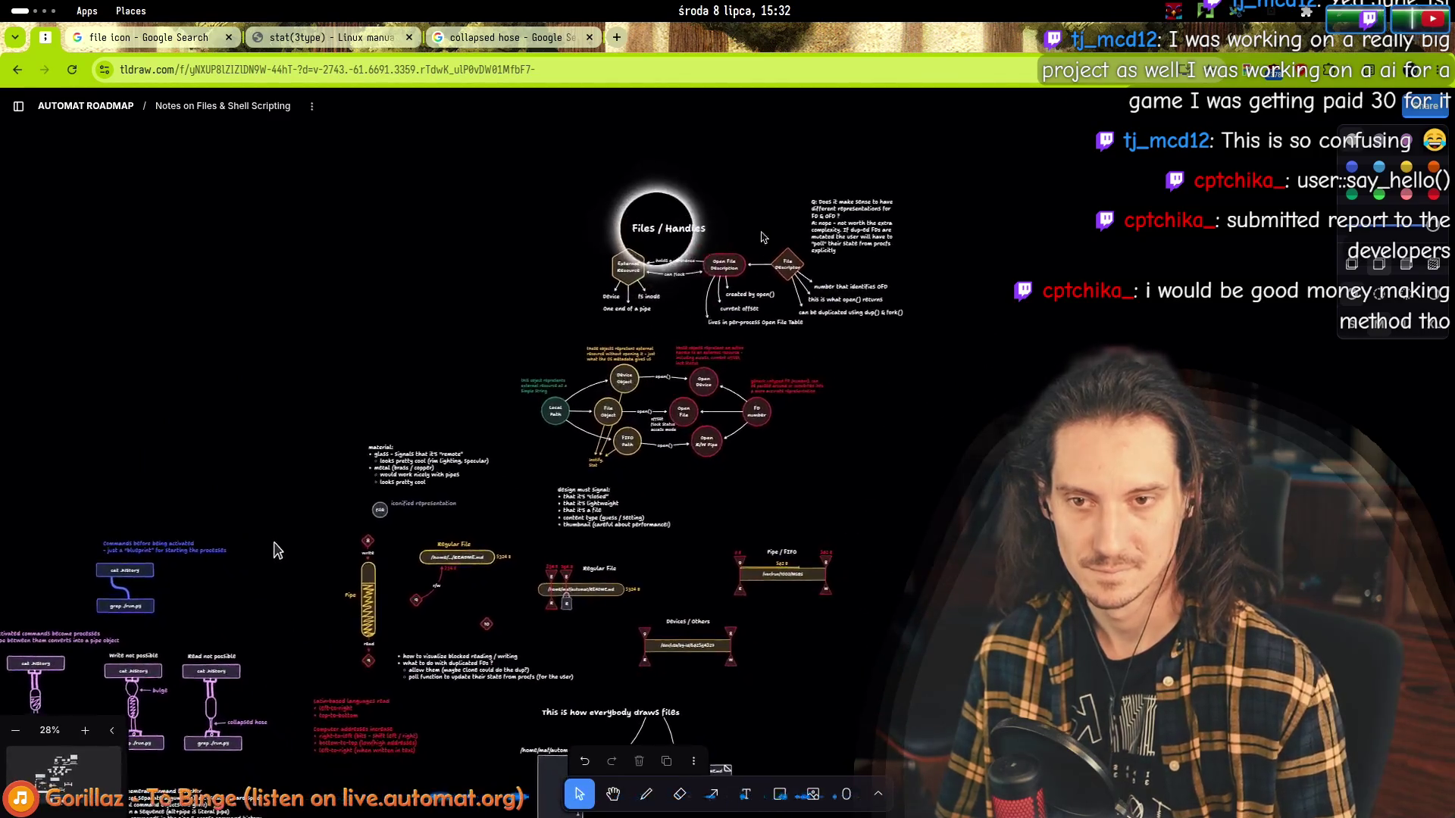
{"action": "scroll", "coordinate": [802, 188], "scroll_direction": "down", "scroll_amount": 5}
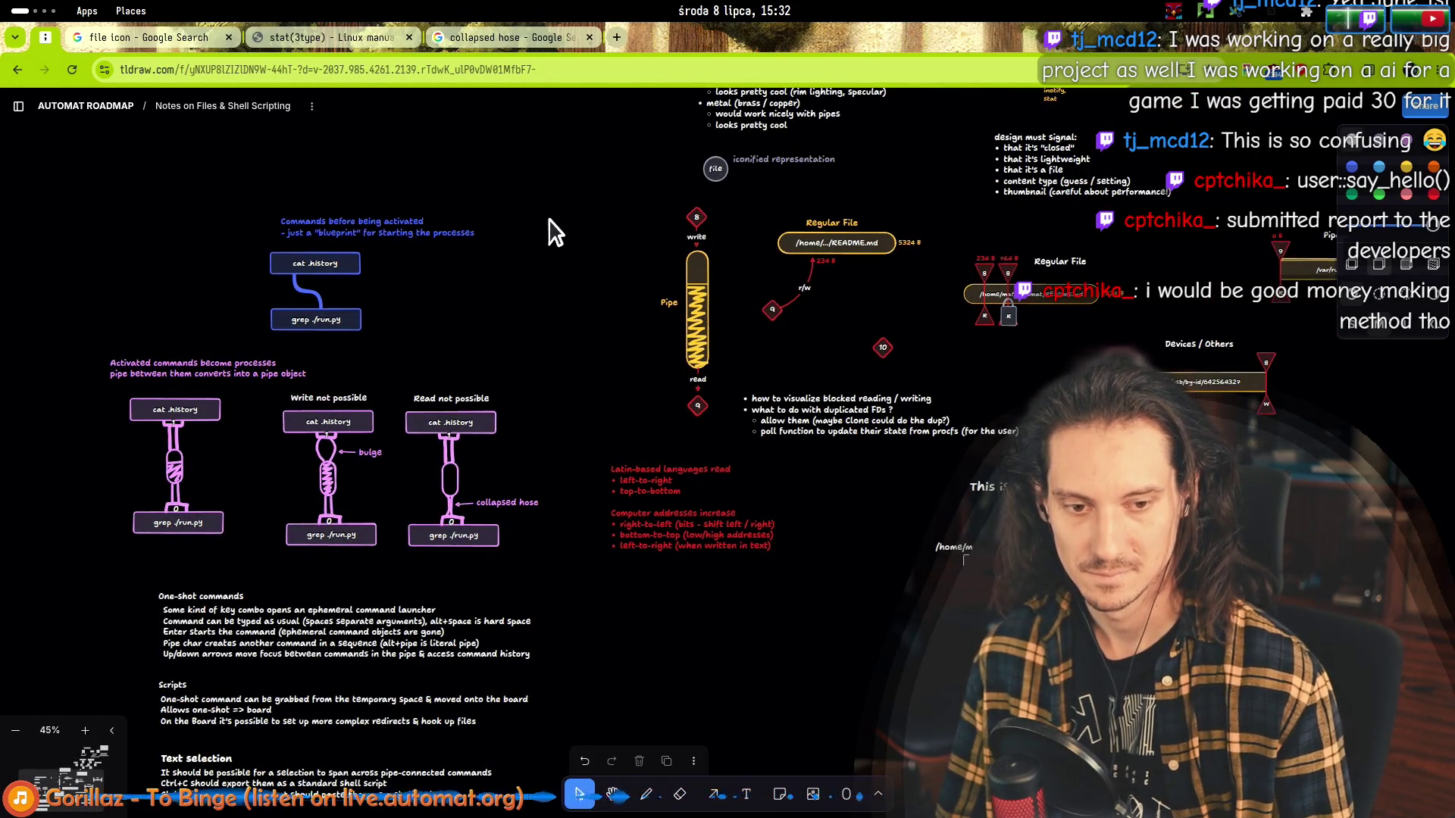
{"action": "left_click_drag", "start_coordinate": [549, 232], "coordinate": [349, 176]}
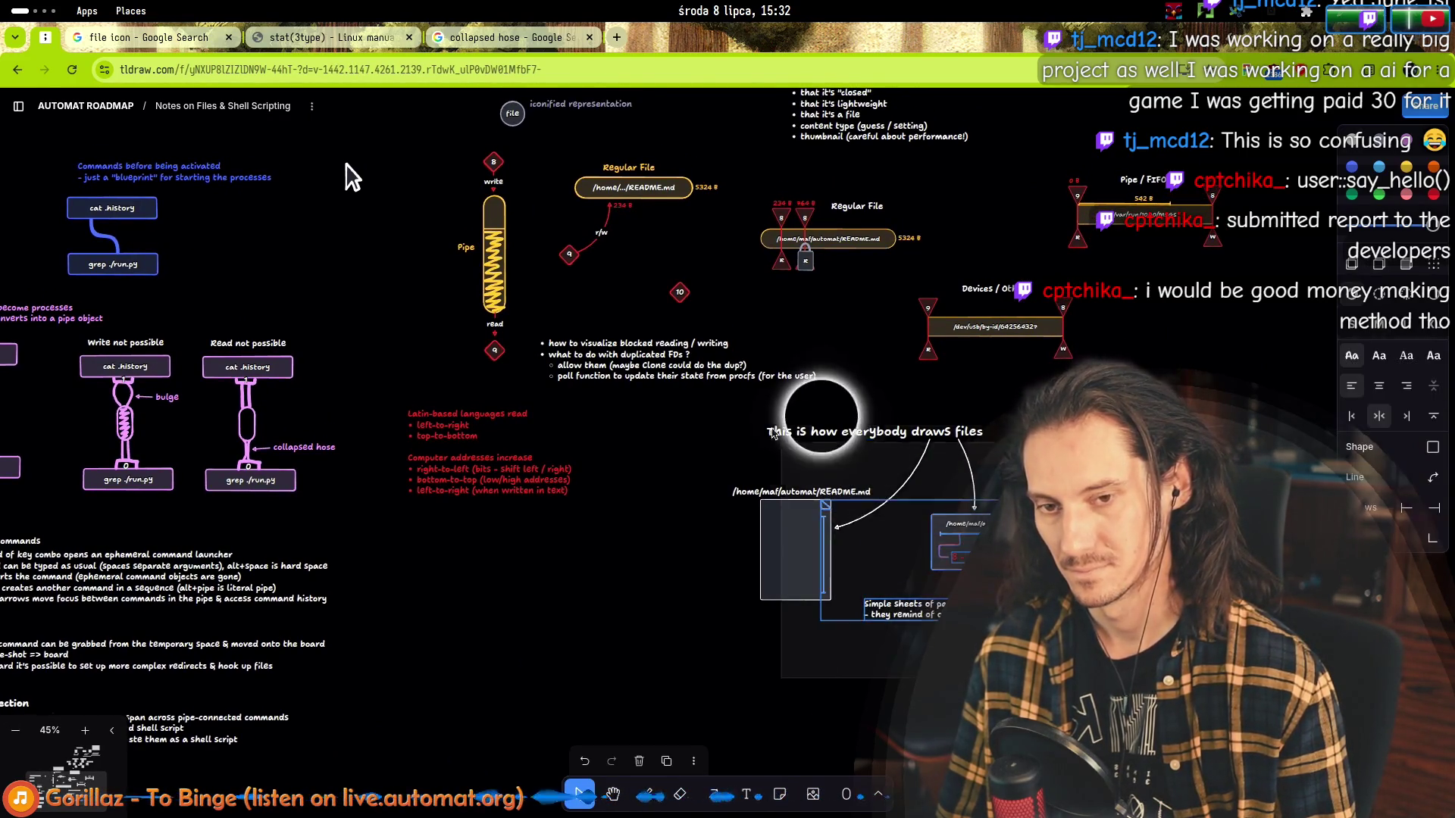
{"action": "left_click", "coordinate": [935, 500]}
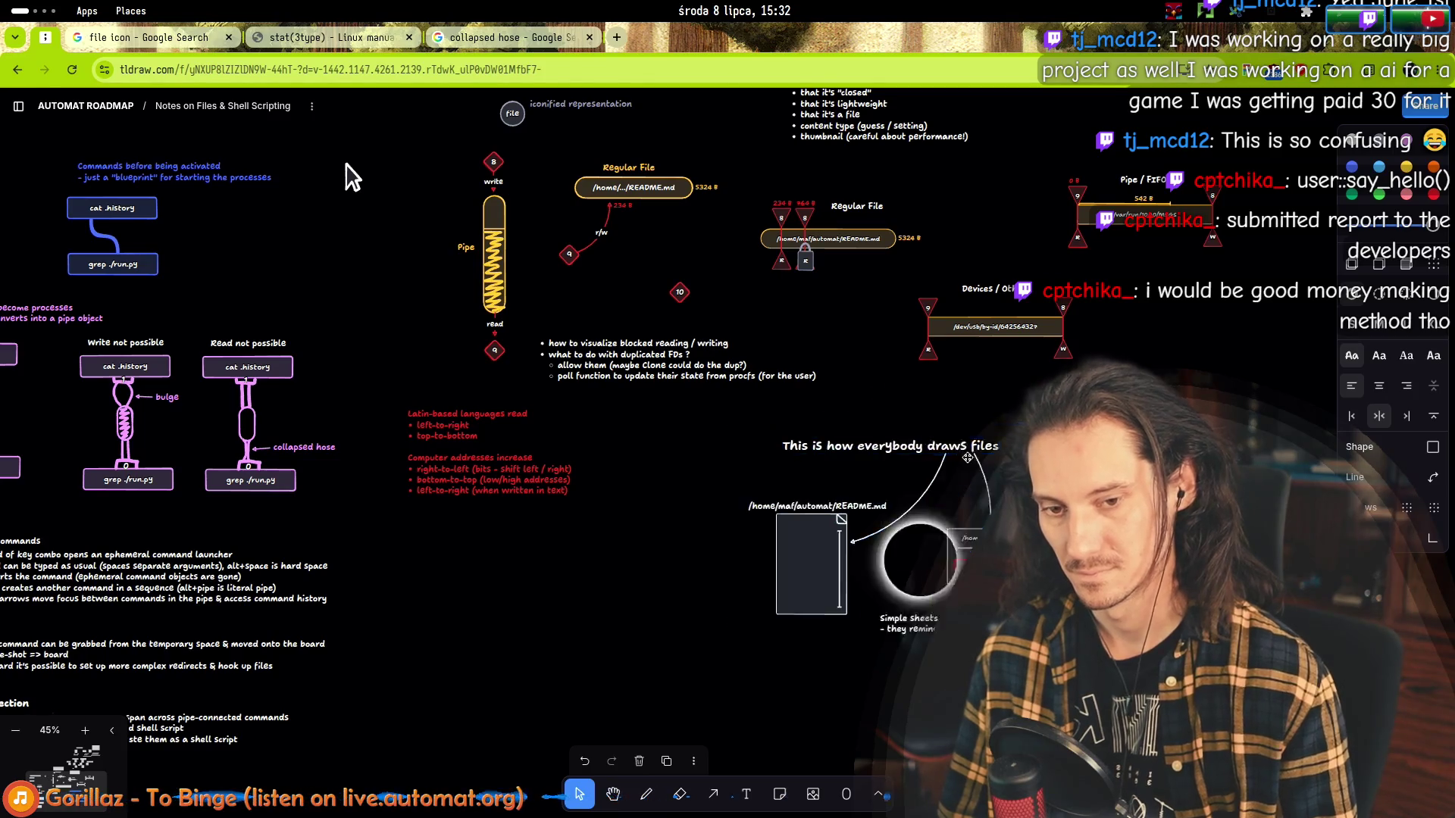
{"action": "left_click", "coordinate": [447, 330]}
{"action": "left_click_drag", "start_coordinate": [375, 419], "coordinate": [663, 486]}
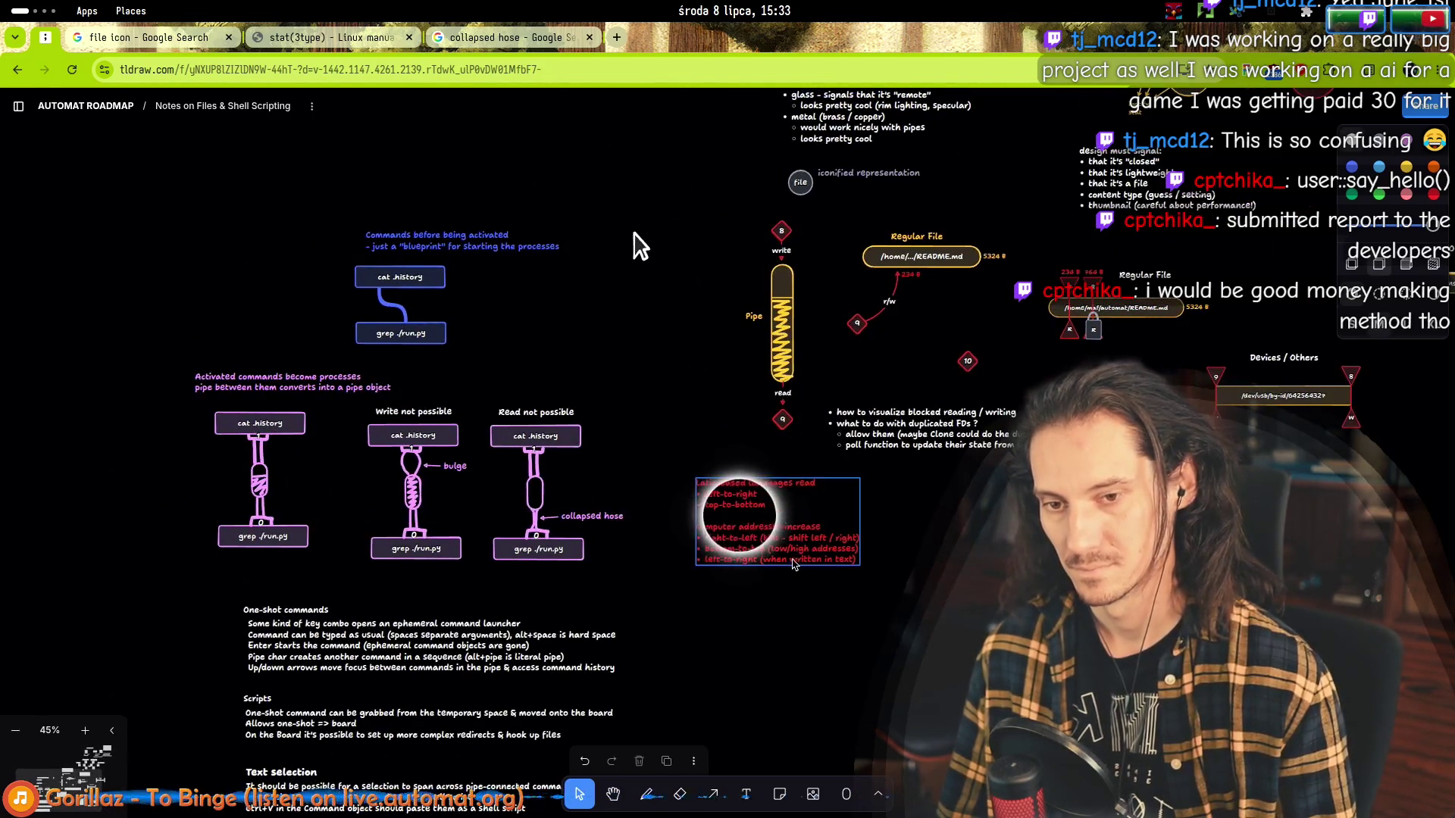
{"action": "left_click", "coordinate": [782, 520]}
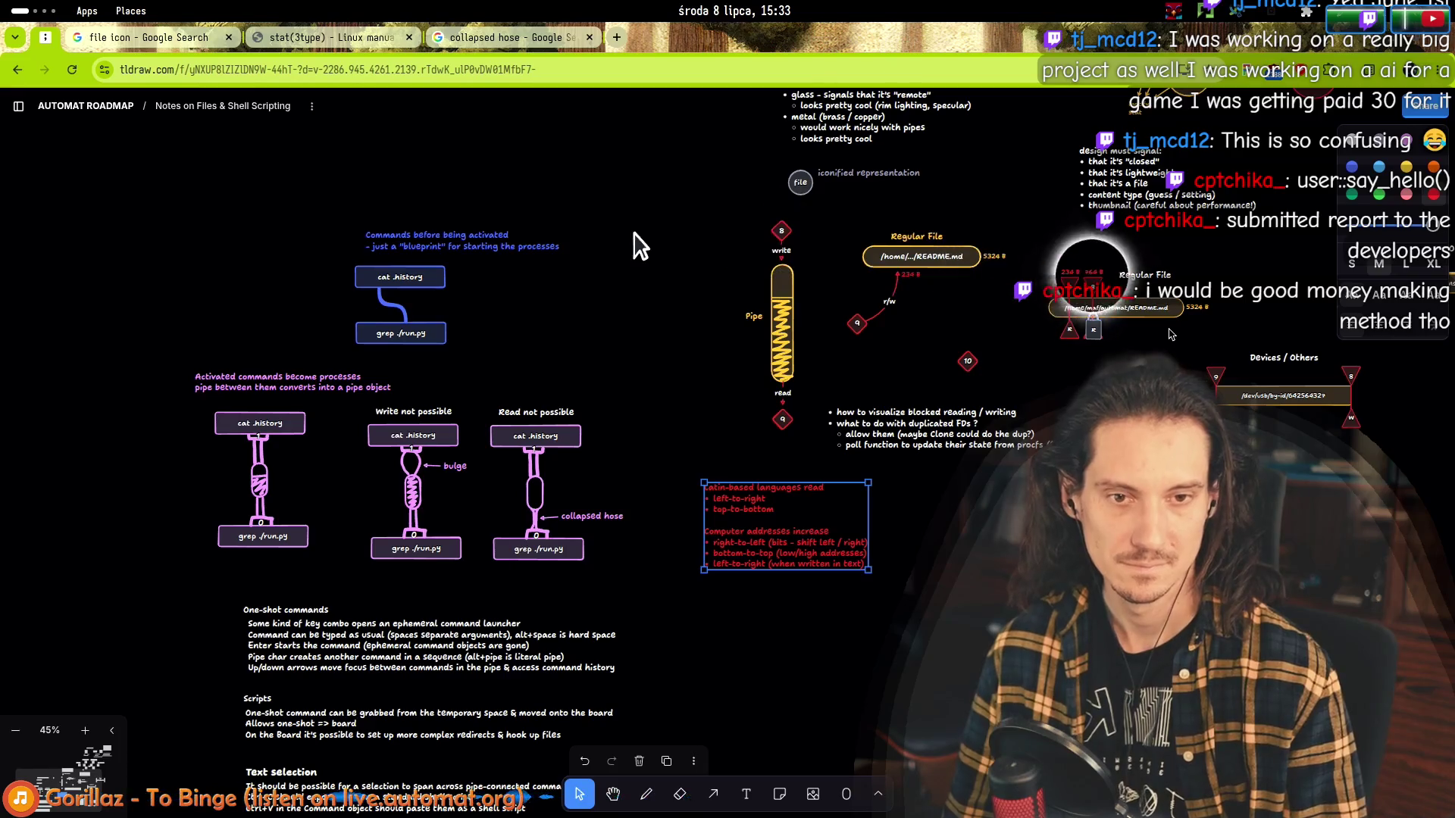
{"action": "scroll", "coordinate": [1180, 342], "scroll_direction": "up", "scroll_amount": 5}
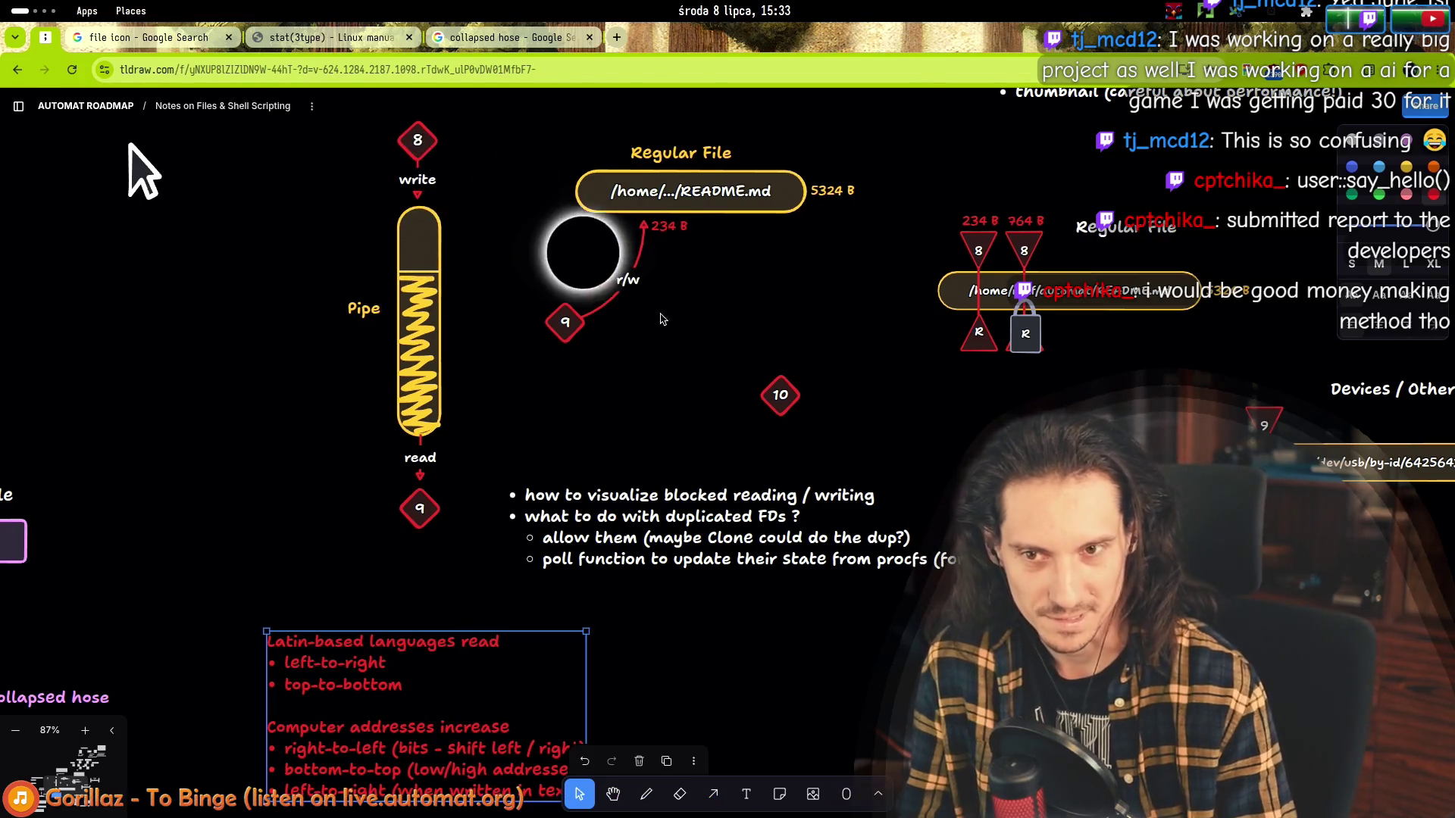
{"action": "scroll", "coordinate": [597, 375], "scroll_direction": "down", "scroll_amount": 5}
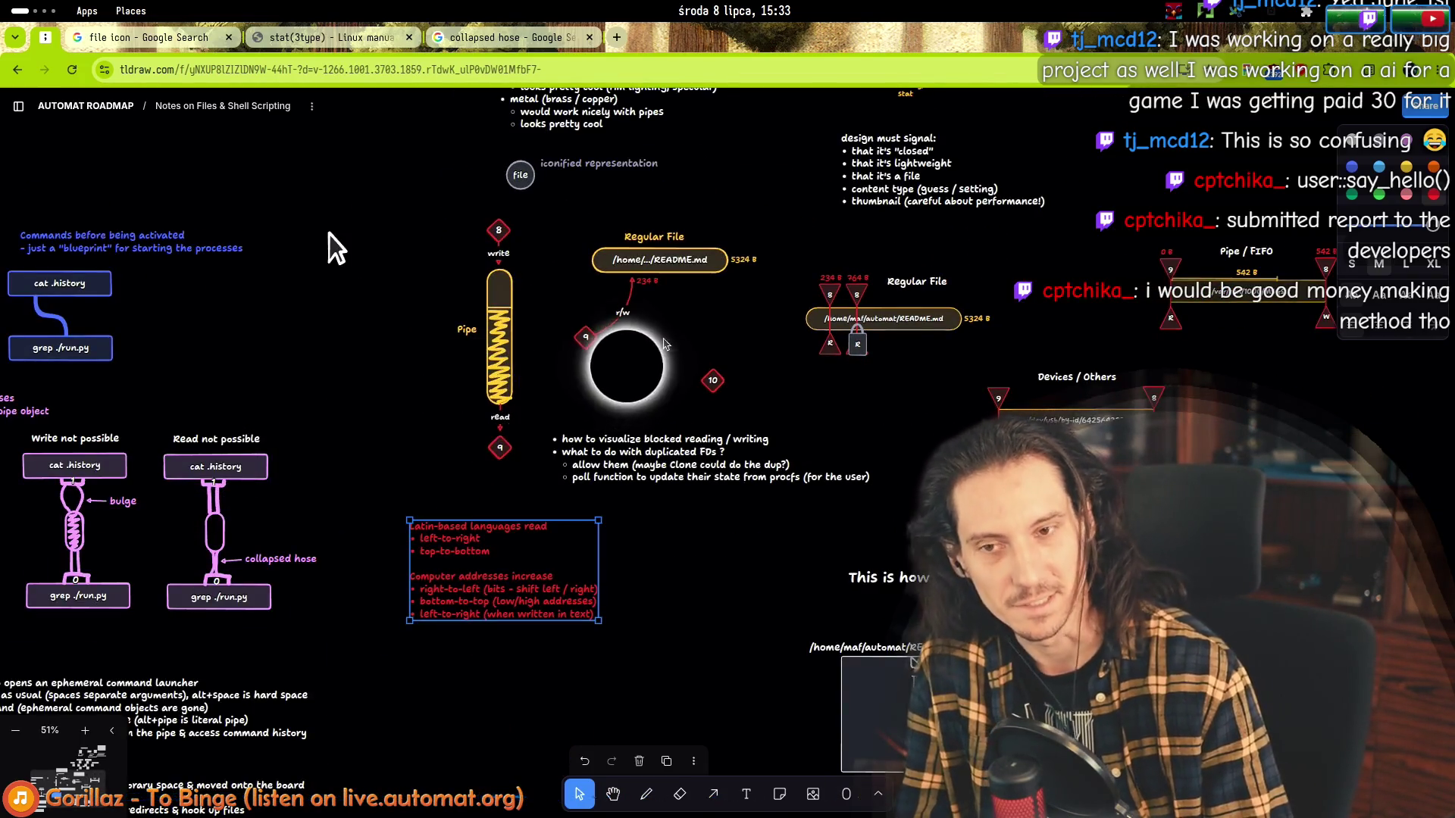
{"action": "scroll", "coordinate": [626, 368], "scroll_direction": "up", "scroll_amount": 5}
{"action": "scroll", "coordinate": [646, 378], "scroll_direction": "up", "scroll_amount": 3}
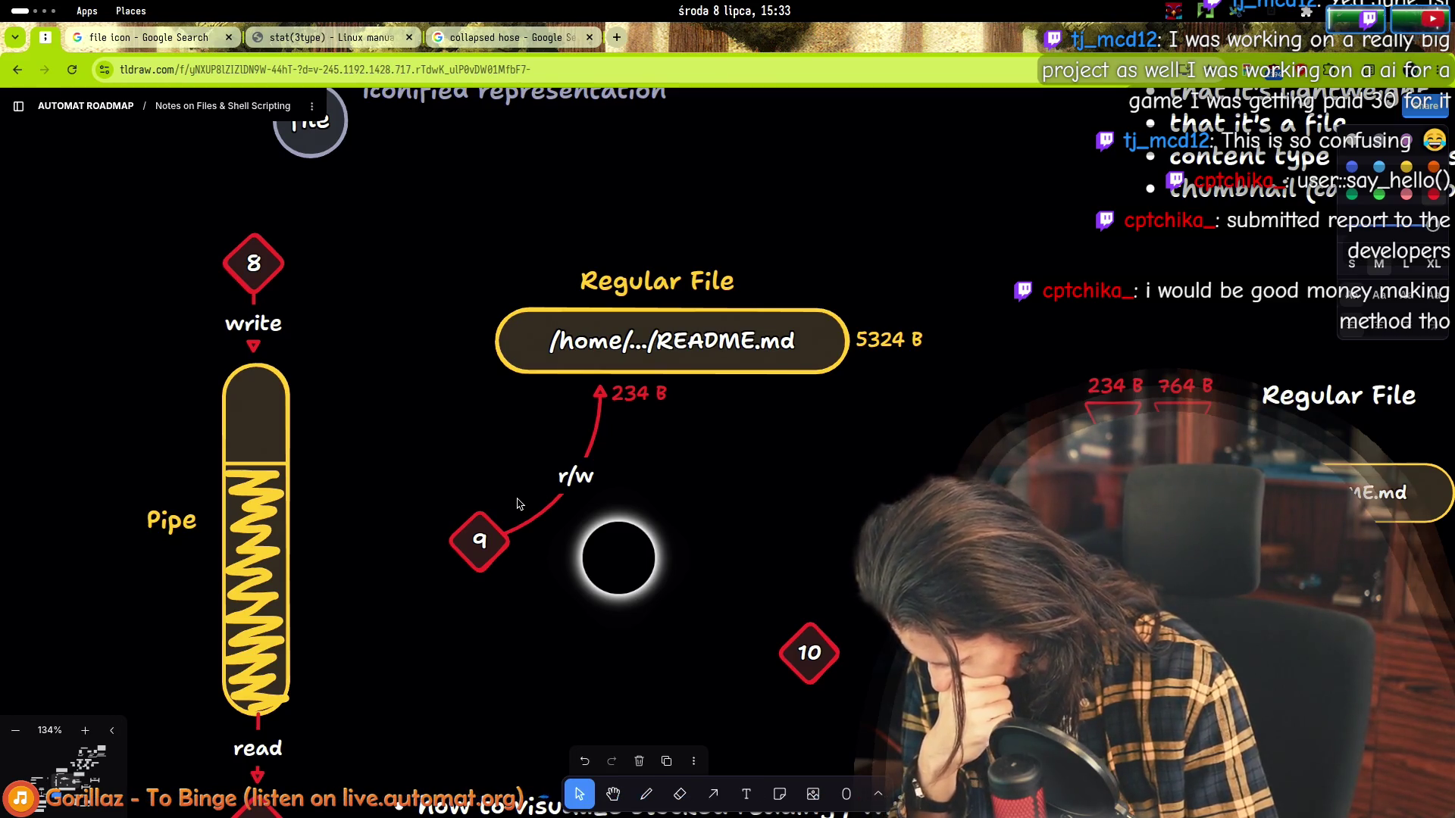
{"action": "left_click", "coordinate": [593, 424]}
{"action": "left_click", "coordinate": [680, 464]}
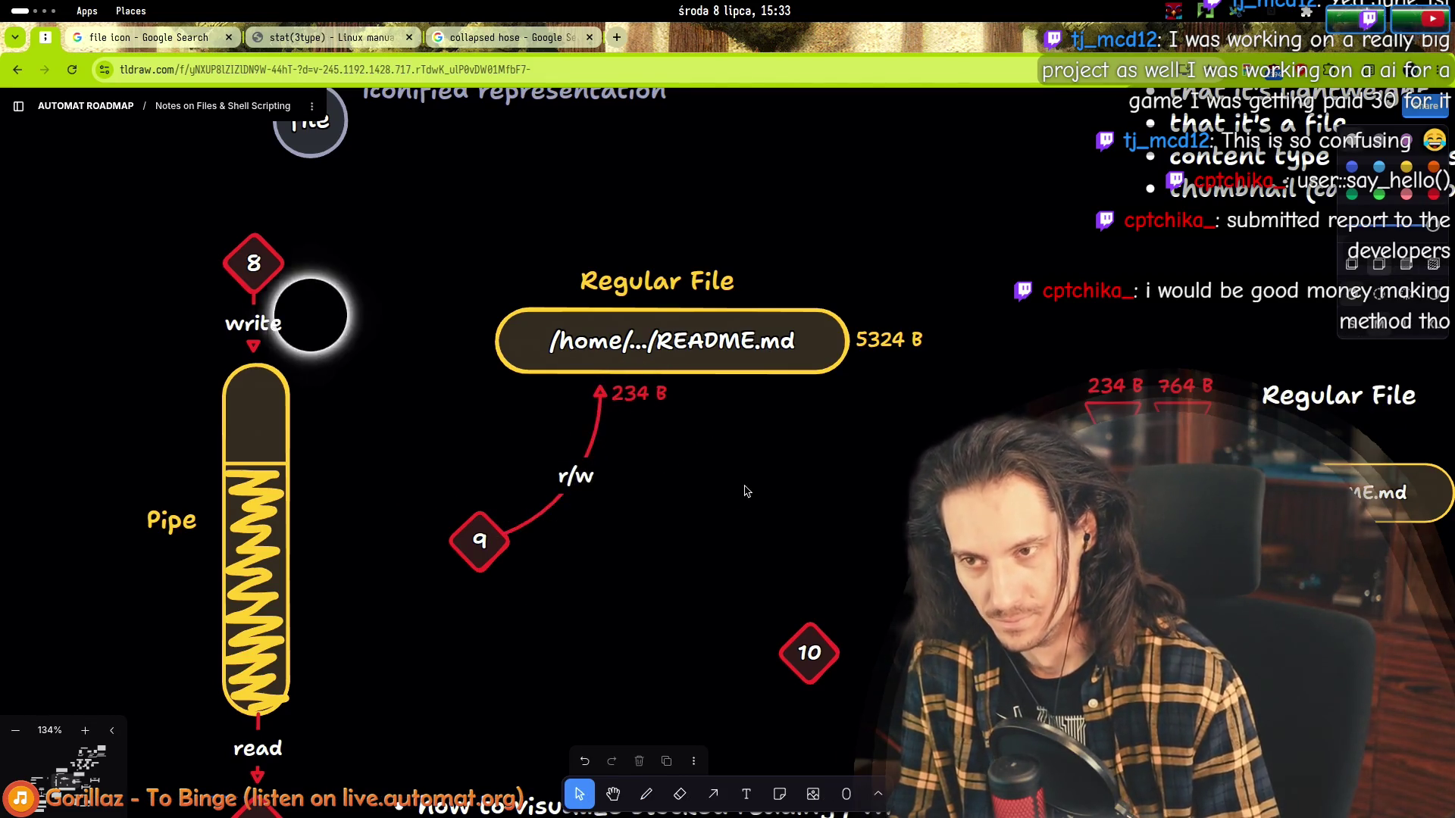
{"action": "scroll", "coordinate": [714, 503], "scroll_direction": "down", "scroll_amount": 5}
{"action": "scroll", "coordinate": [714, 503], "scroll_direction": "down", "scroll_amount": 2}
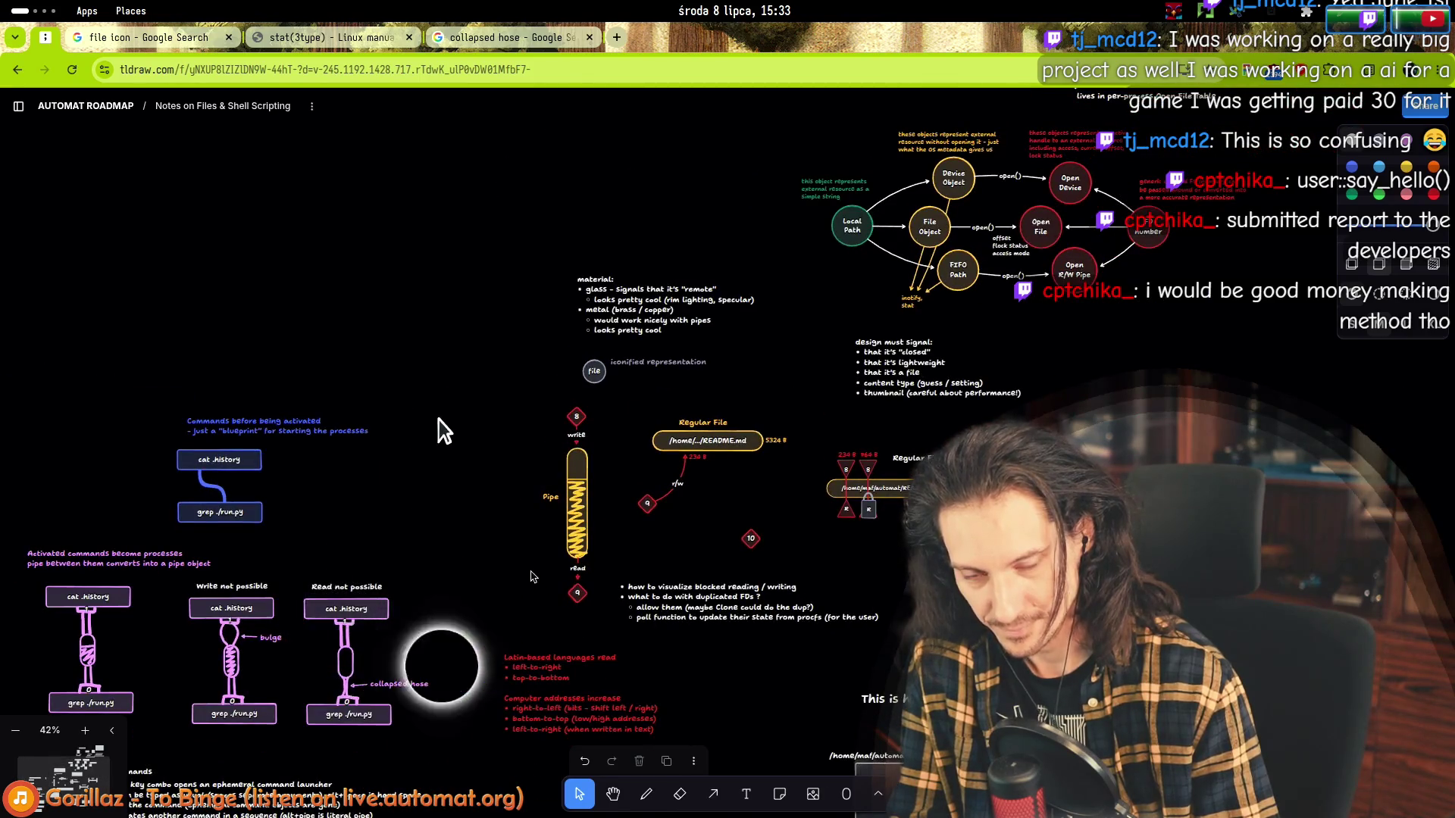
{"action": "scroll", "coordinate": [648, 517], "scroll_direction": "up", "scroll_amount": 2}
{"action": "left_click", "coordinate": [625, 489]}
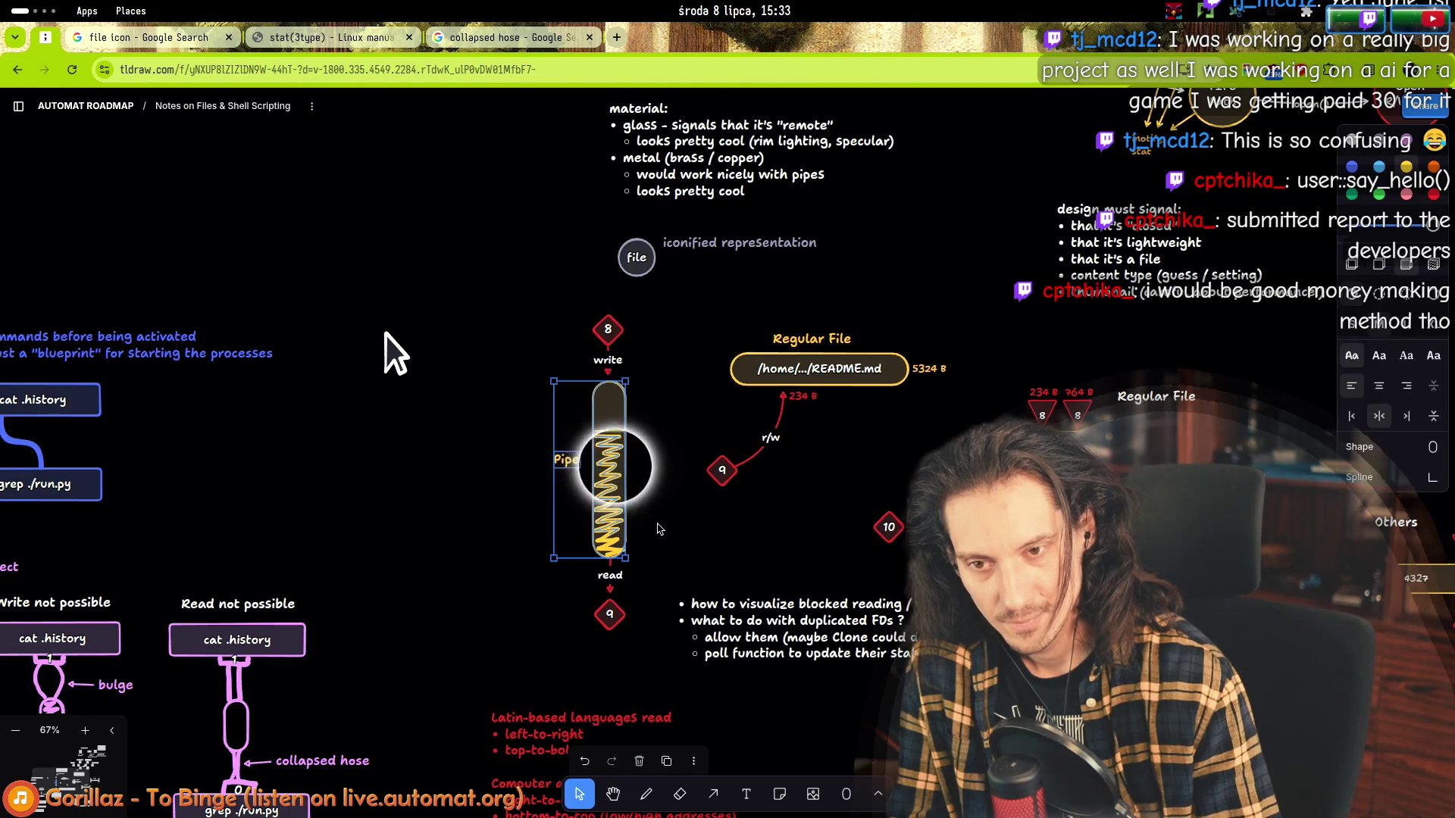
{"action": "left_click_drag", "start_coordinate": [665, 521], "coordinate": [659, 523]}
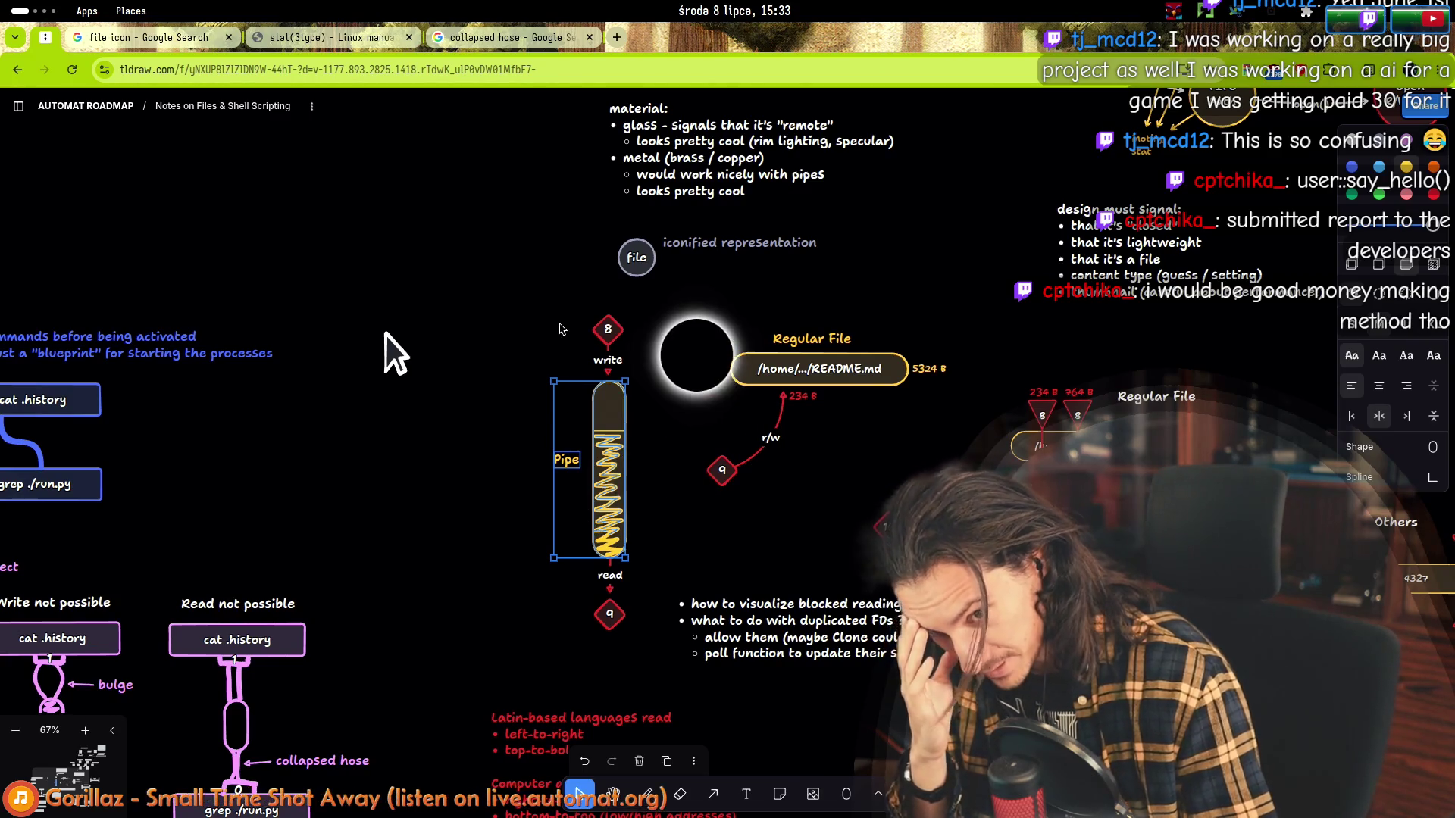
{"action": "left_click", "coordinate": [608, 330]}
{"action": "left_click", "coordinate": [610, 614]}
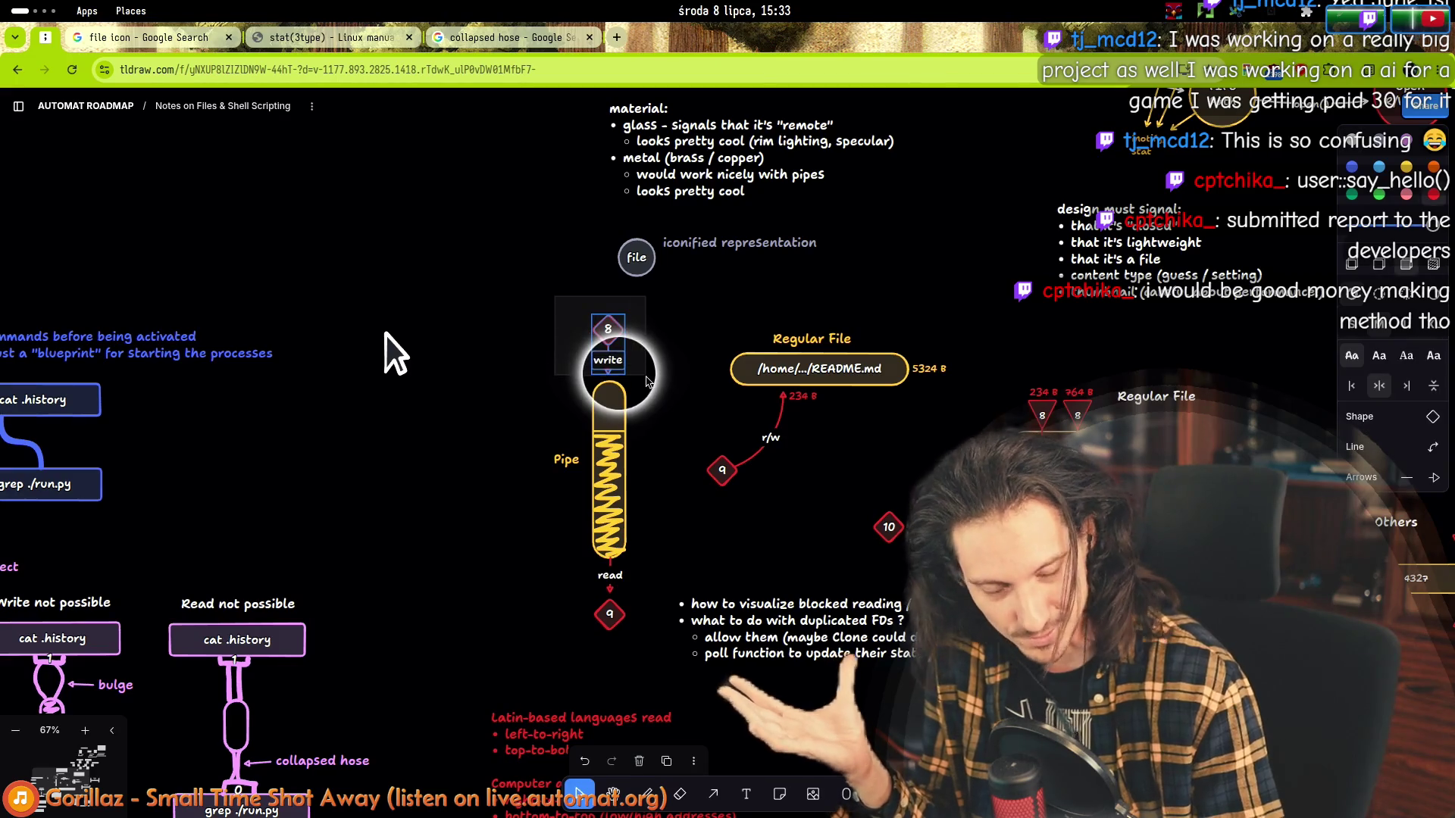
{"action": "left_click", "coordinate": [356, 530]}
{"action": "scroll", "coordinate": [356, 531], "scroll_direction": "left", "scroll_amount": 5}
{"action": "scroll", "coordinate": [356, 530], "scroll_direction": "down", "scroll_amount": 3}
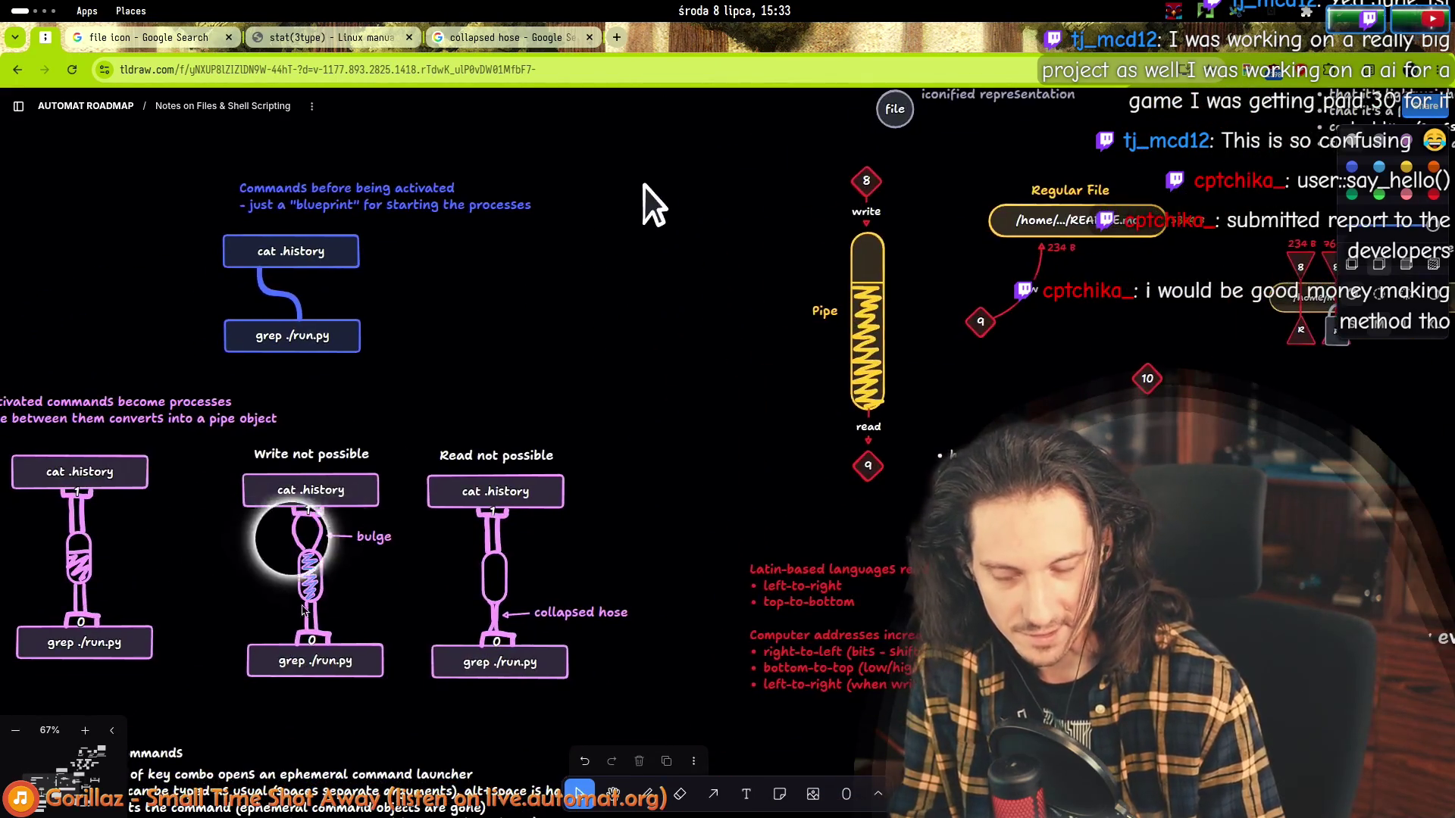
{"action": "left_click", "coordinate": [78, 518]}
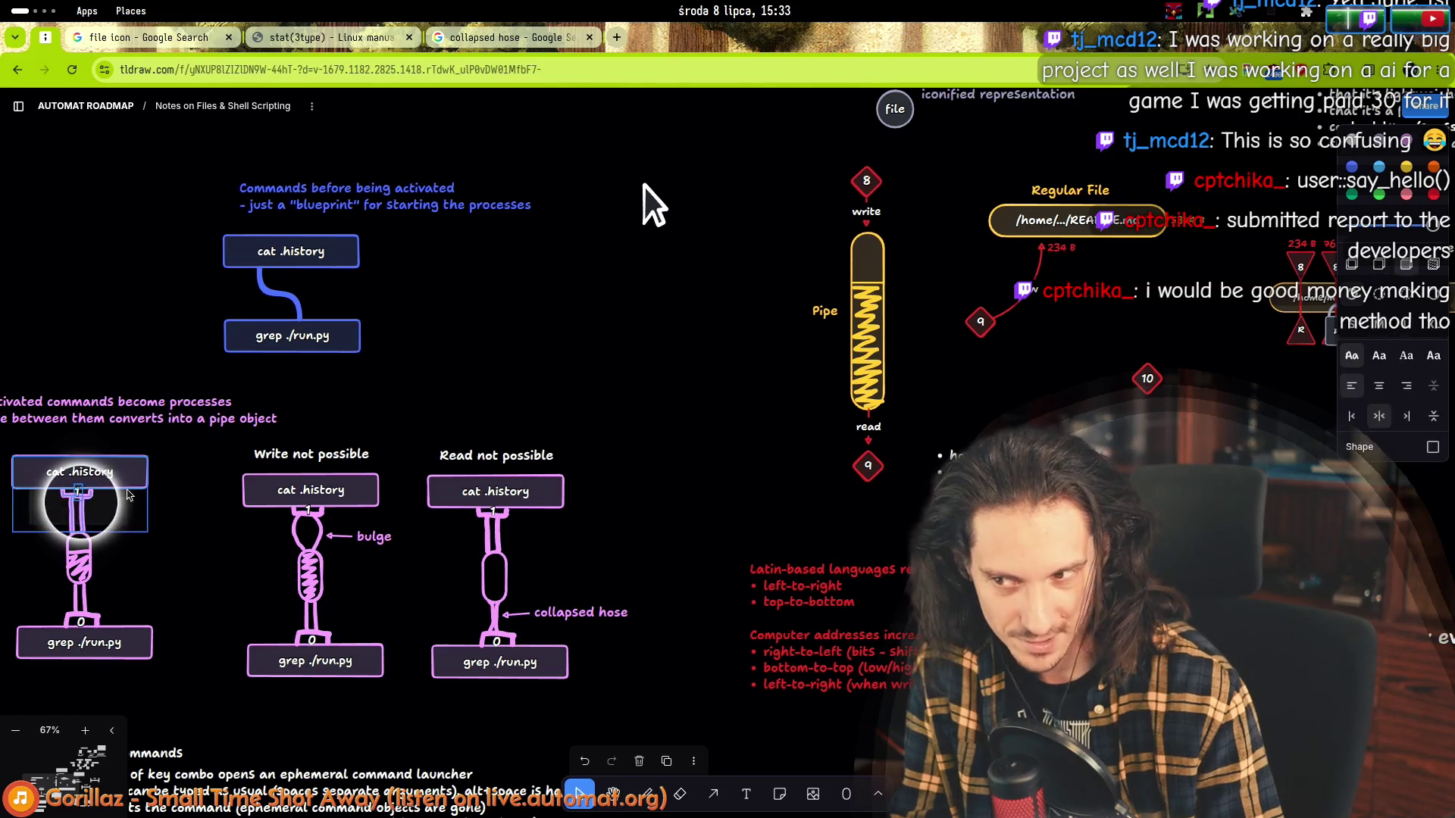
{"action": "scroll", "coordinate": [60, 529], "scroll_direction": "up", "scroll_amount": 5}
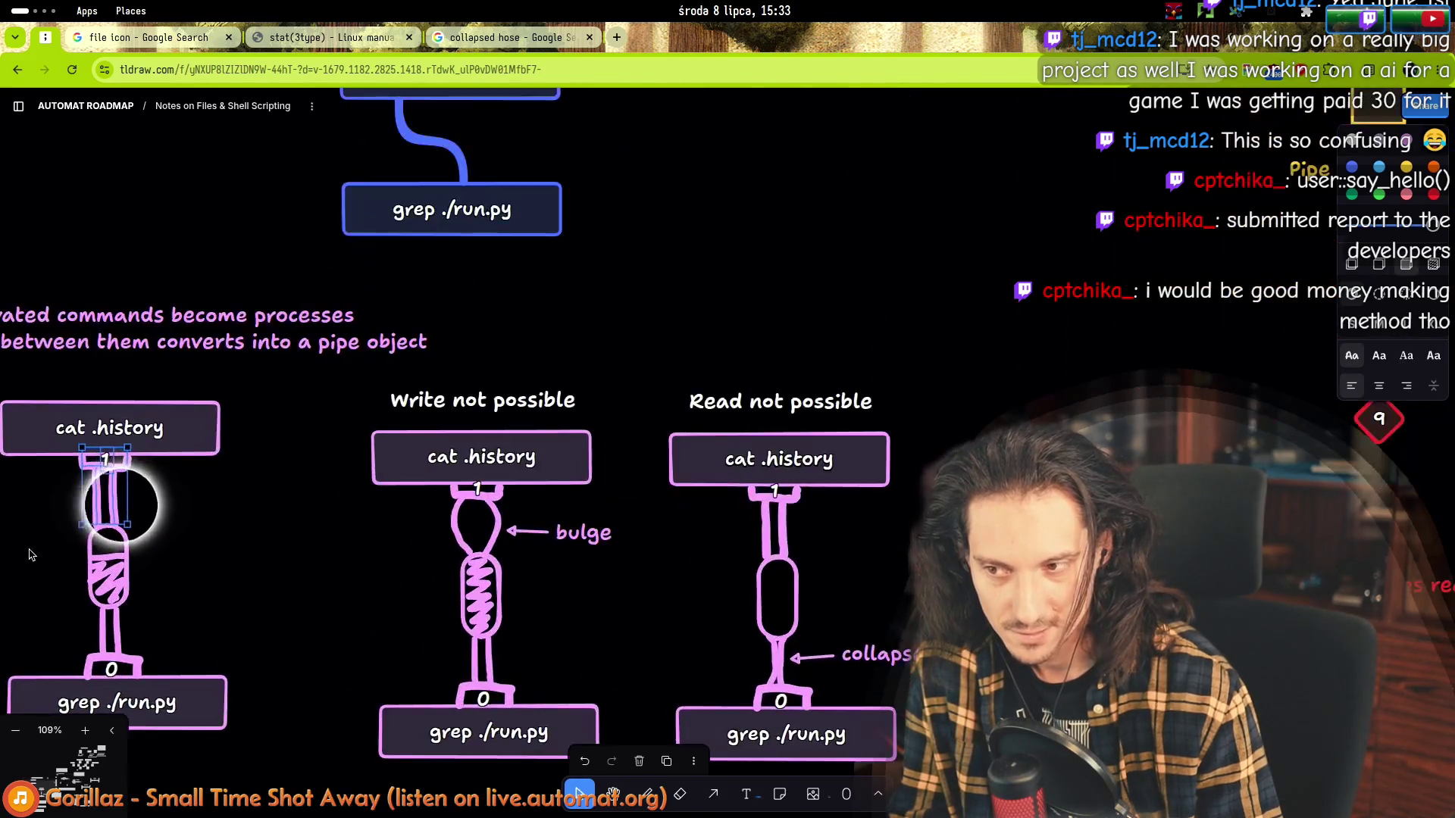
{"action": "left_click", "coordinate": [366, 616]}
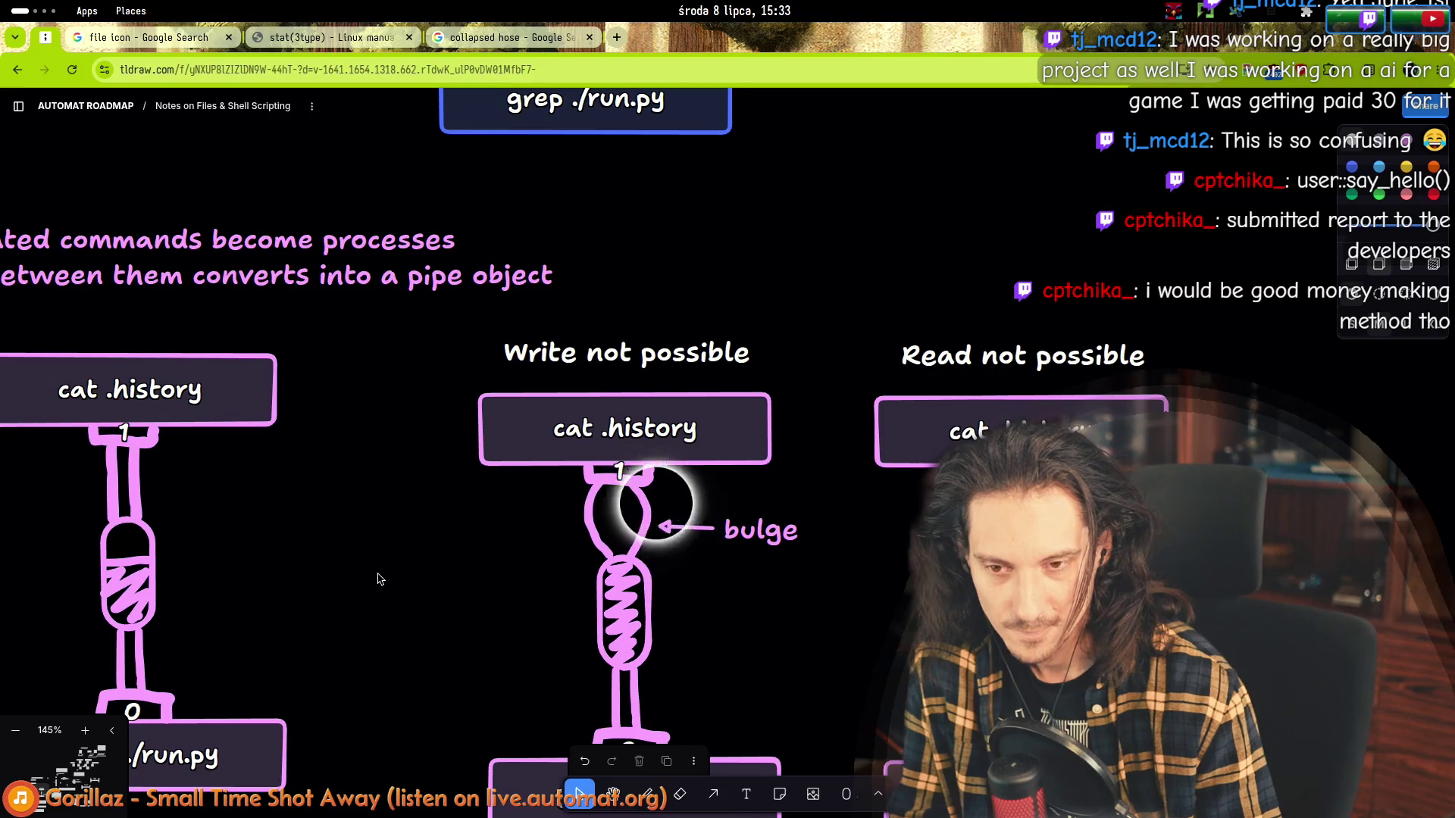
{"action": "scroll", "coordinate": [382, 575], "scroll_direction": "down", "scroll_amount": 3}
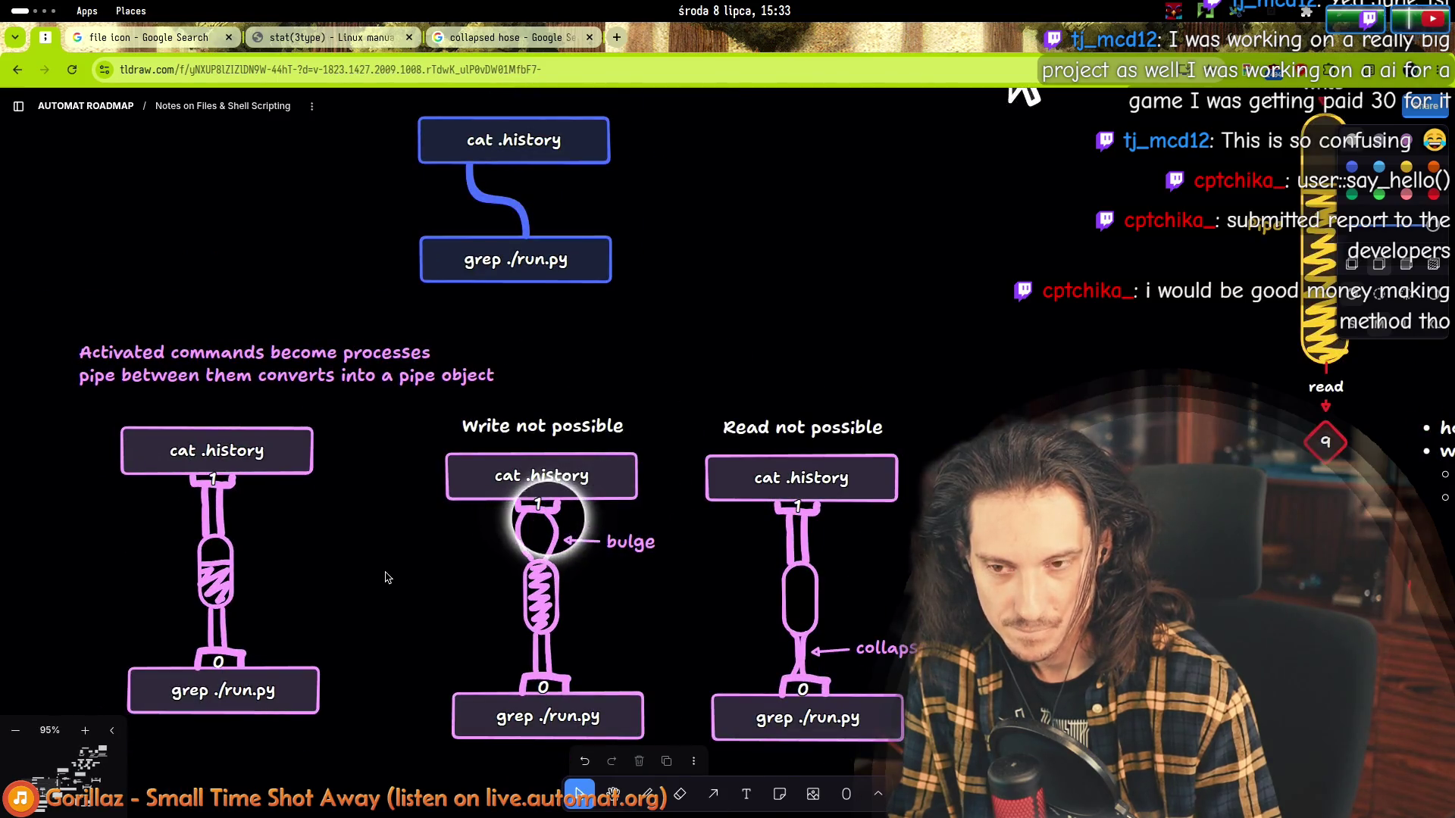
{"action": "scroll", "coordinate": [386, 578], "scroll_direction": "up", "scroll_amount": 2}
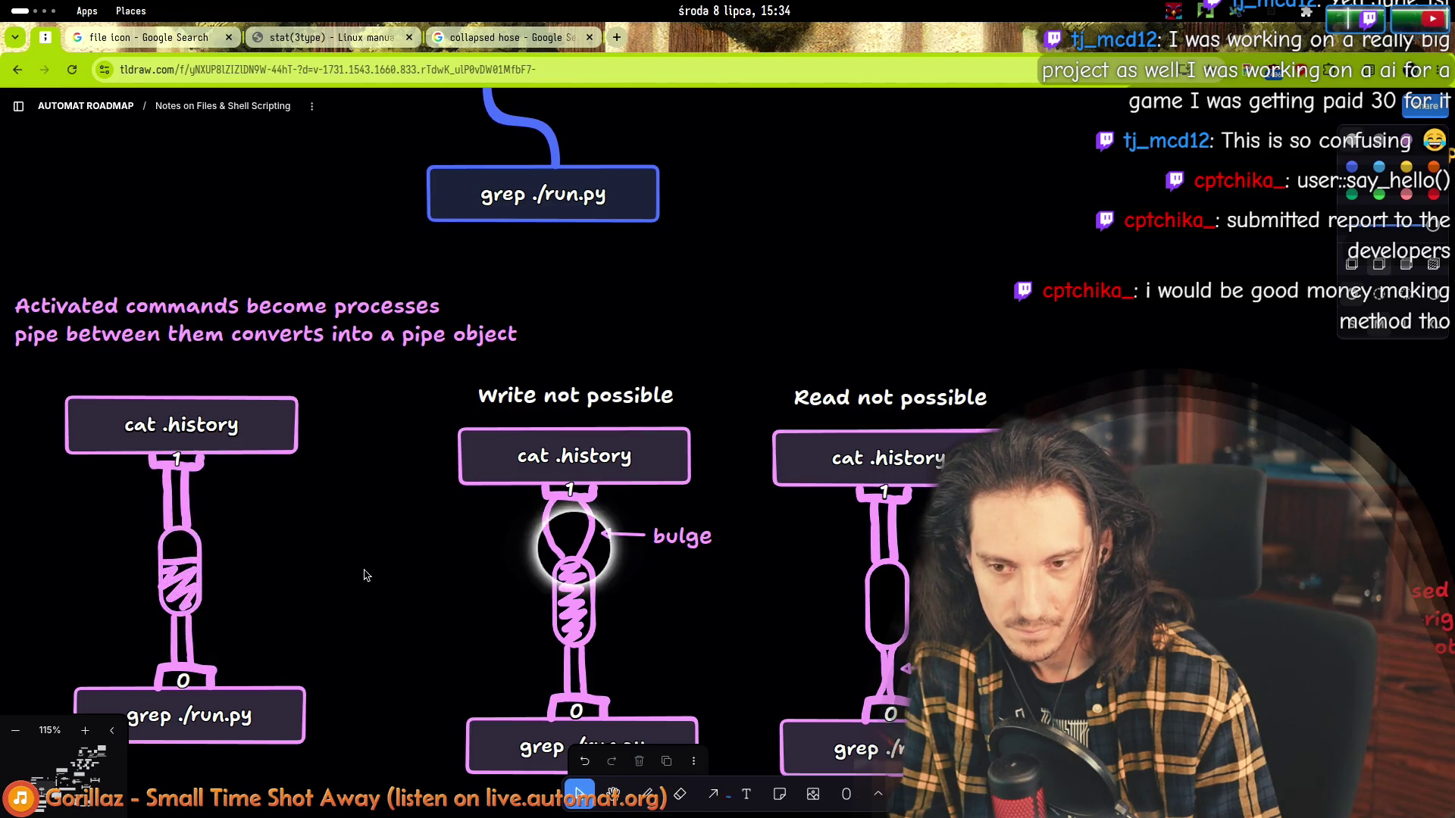
{"action": "scroll", "coordinate": [825, 386], "scroll_direction": "down", "scroll_amount": 4}
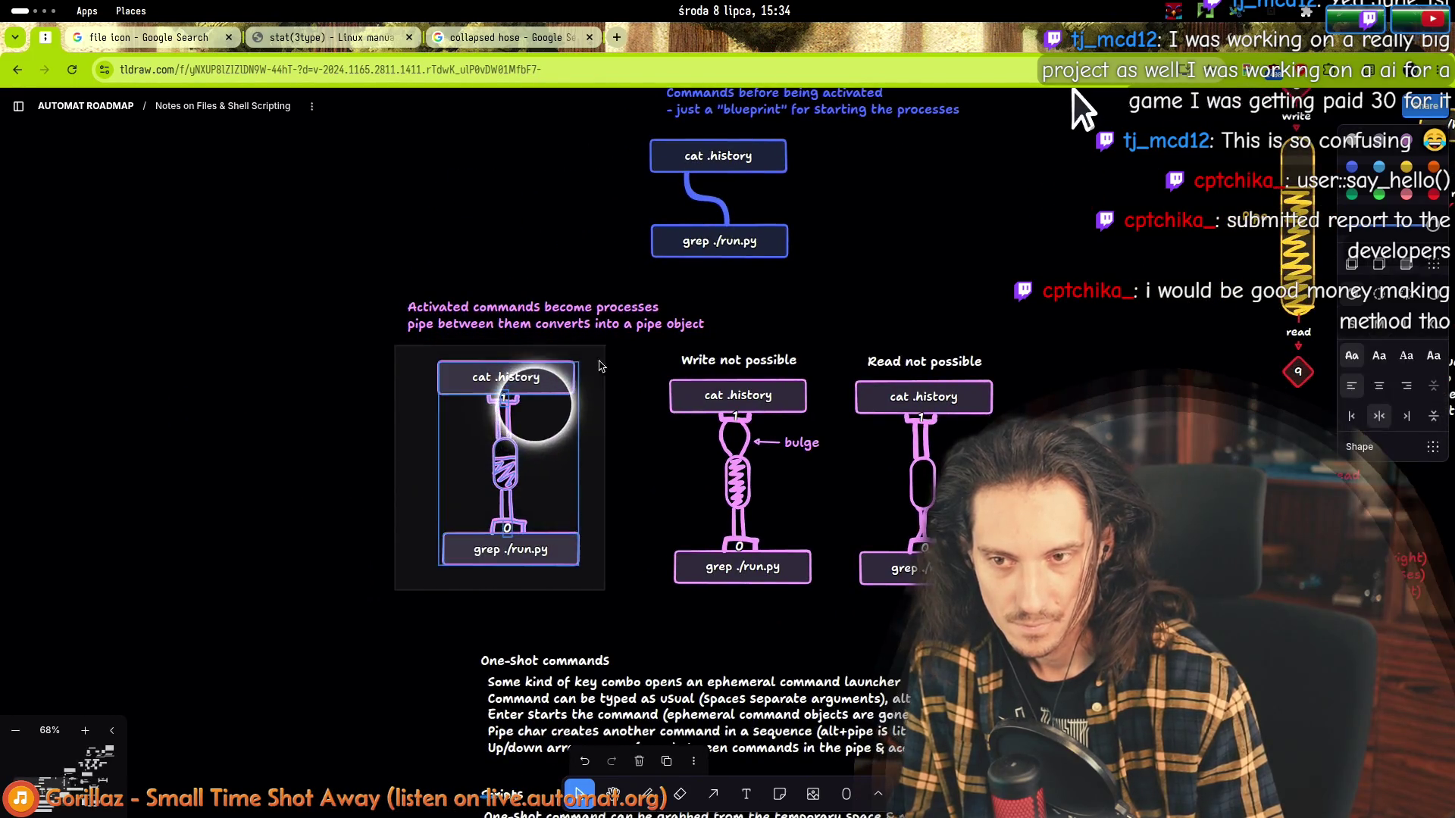
Alt-drag a copy of the cat/grep hose diagram and delete the left copy's upper pipe segment.
{"action": "mouse_move", "coordinate": [455, 398]}
{"action": "left_mouse_down"}
{"action": "mouse_move", "coordinate": [601, 397]}
{"action": "mouse_move", "coordinate": [138, 398]}
{"action": "left_mouse_up"}
{"action": "left_click", "coordinate": [227, 461]}
{"action": "scroll", "coordinate": [221, 469], "scroll_direction": "up", "scroll_amount": 3}
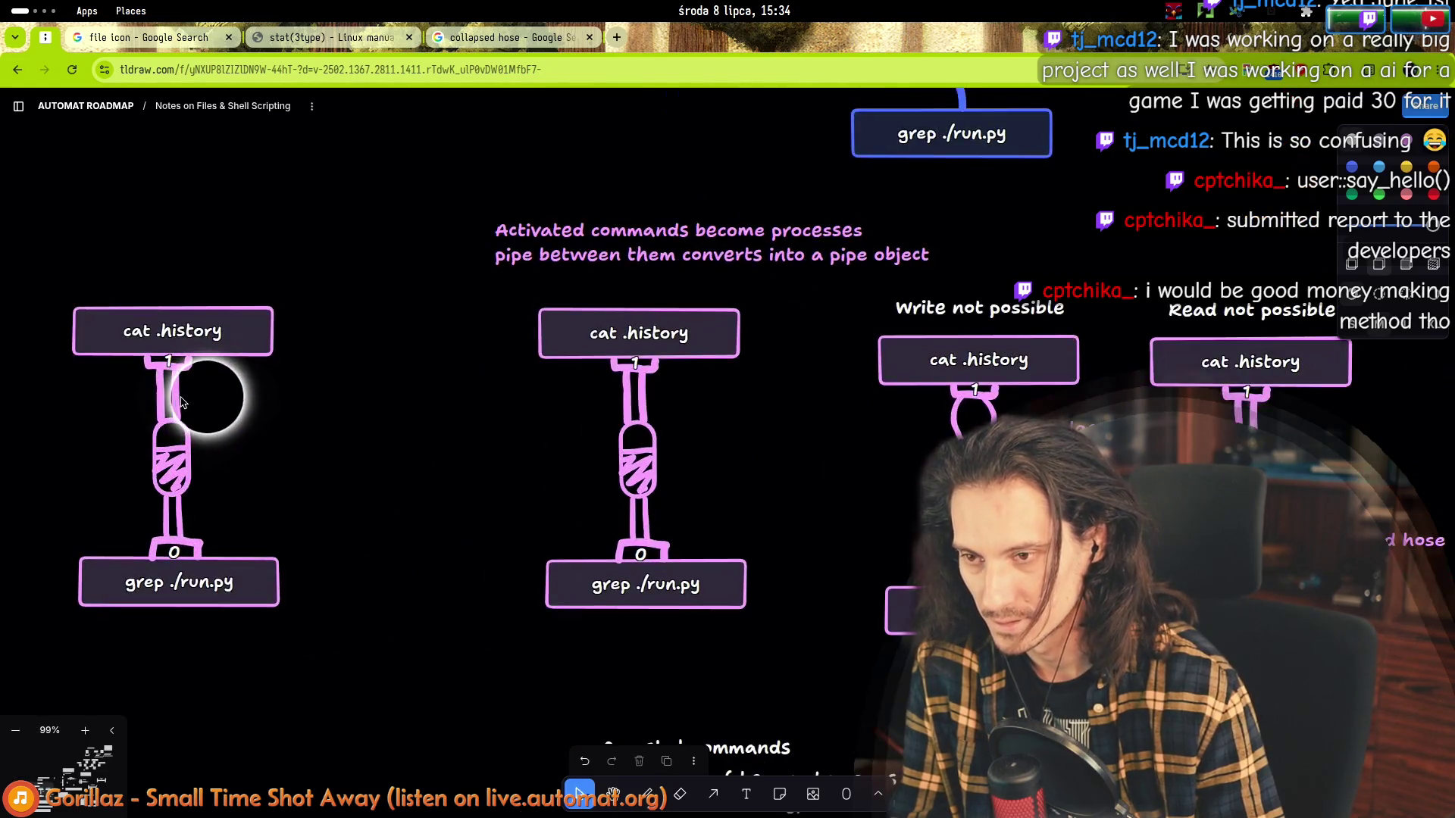
{"action": "left_click", "coordinate": [178, 407]}
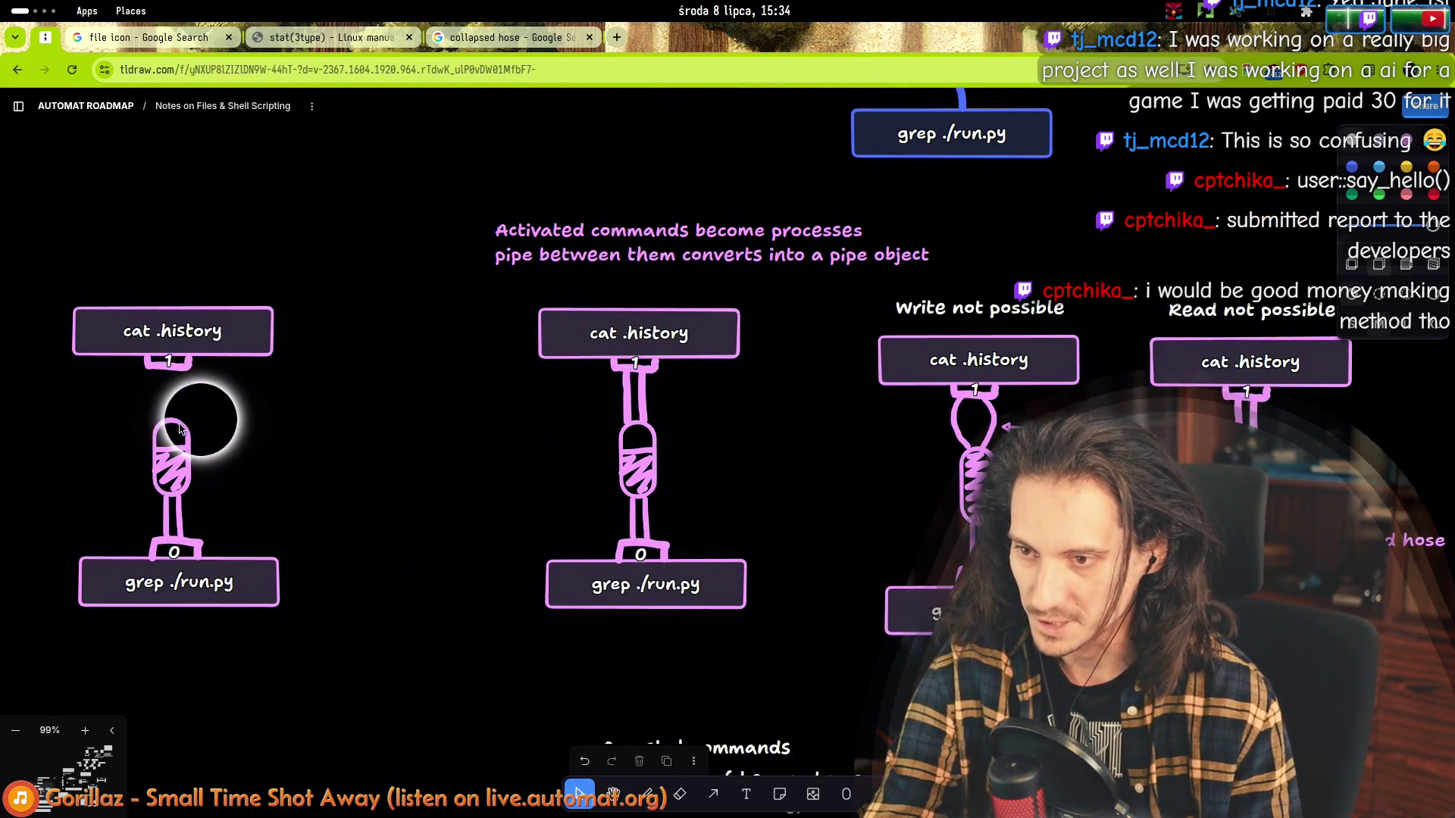
{"action": "key", "text": "Delete"}
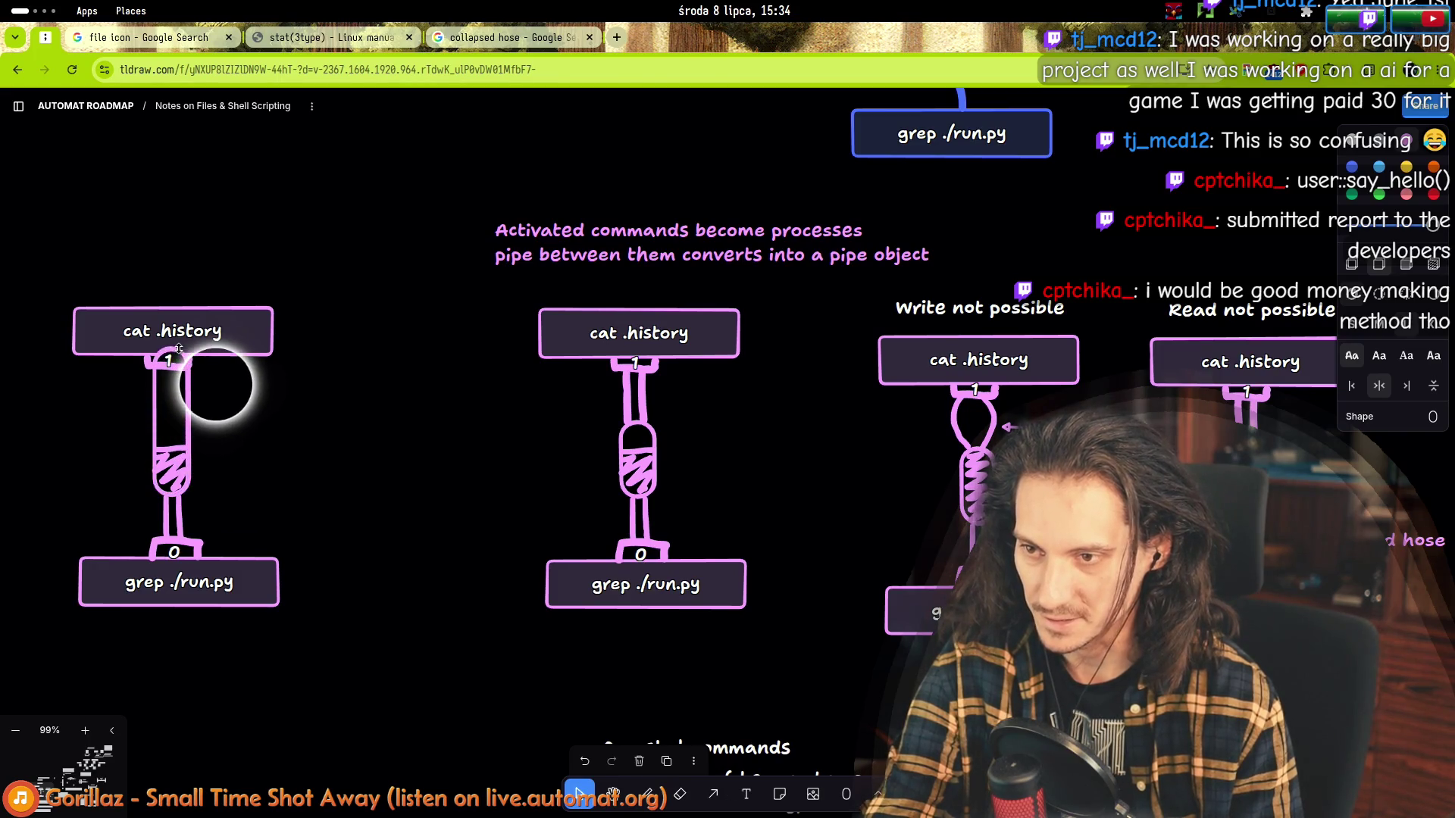
Bring the remaining tube to the front so it reads as a plain straight tube.
{"action": "right_click", "coordinate": [187, 416]}
{"action": "mouse_move", "coordinate": [209, 483]}
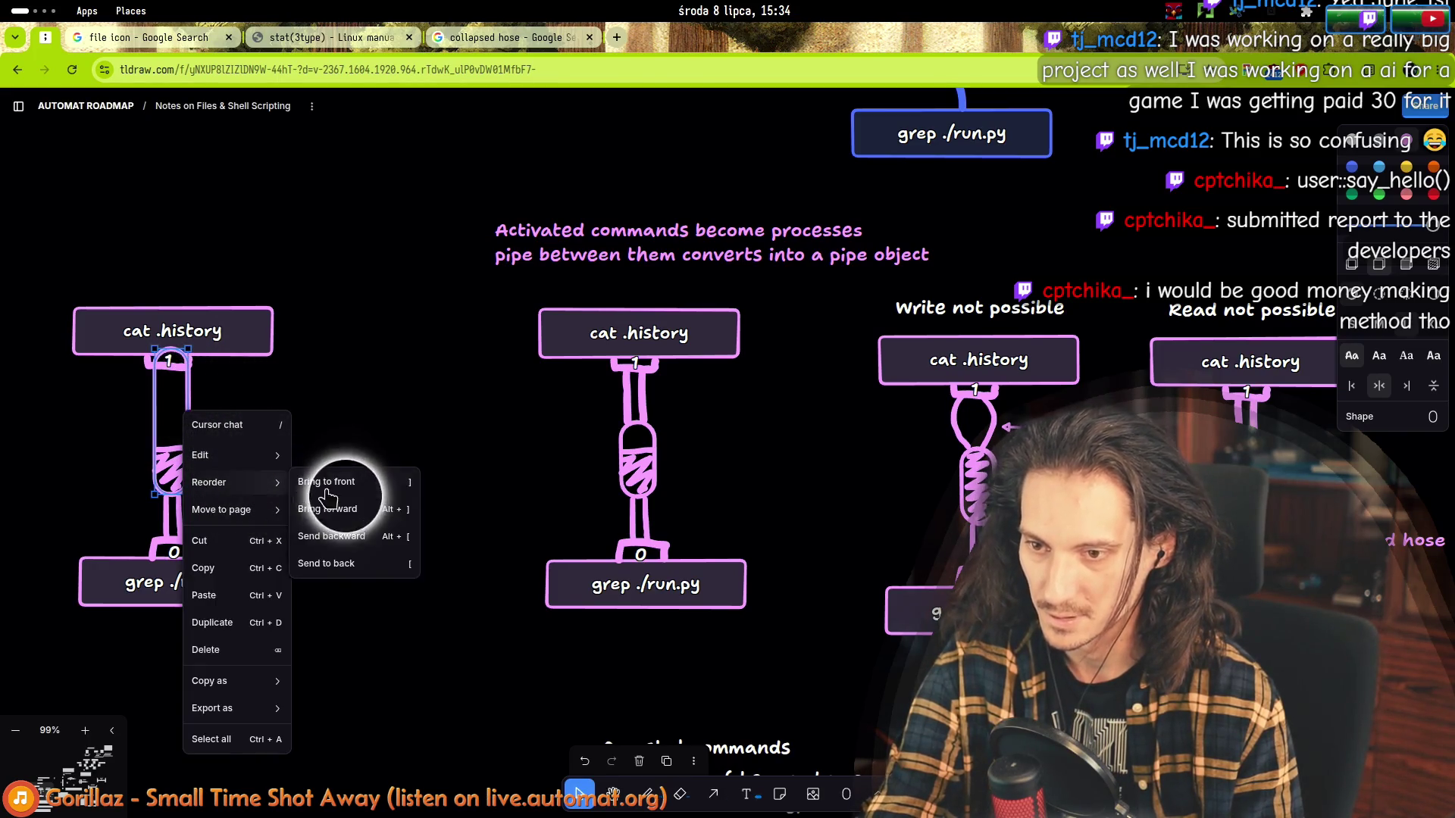
{"action": "left_click", "coordinate": [373, 561]}
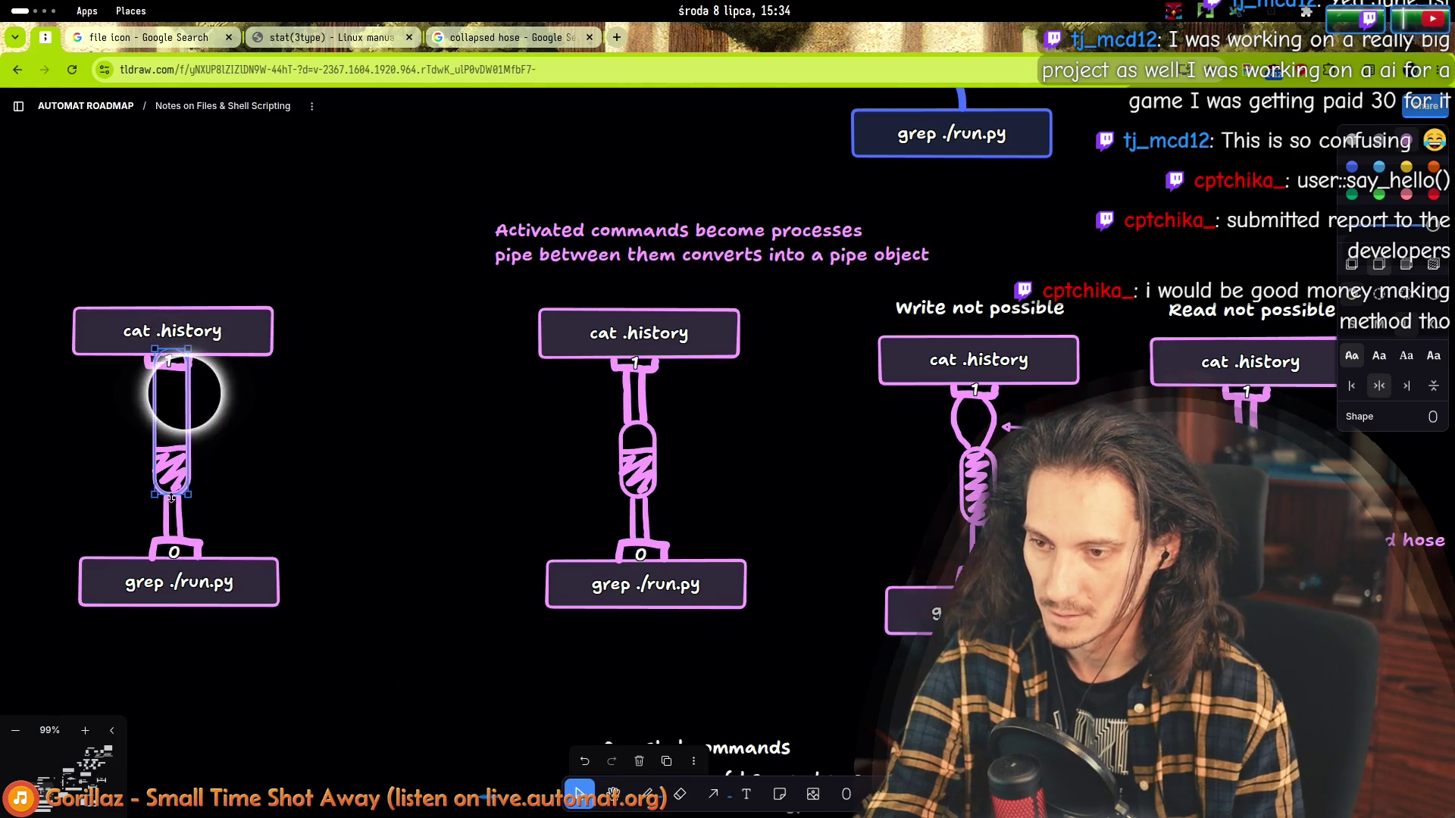
{"action": "left_click", "coordinate": [222, 538]}
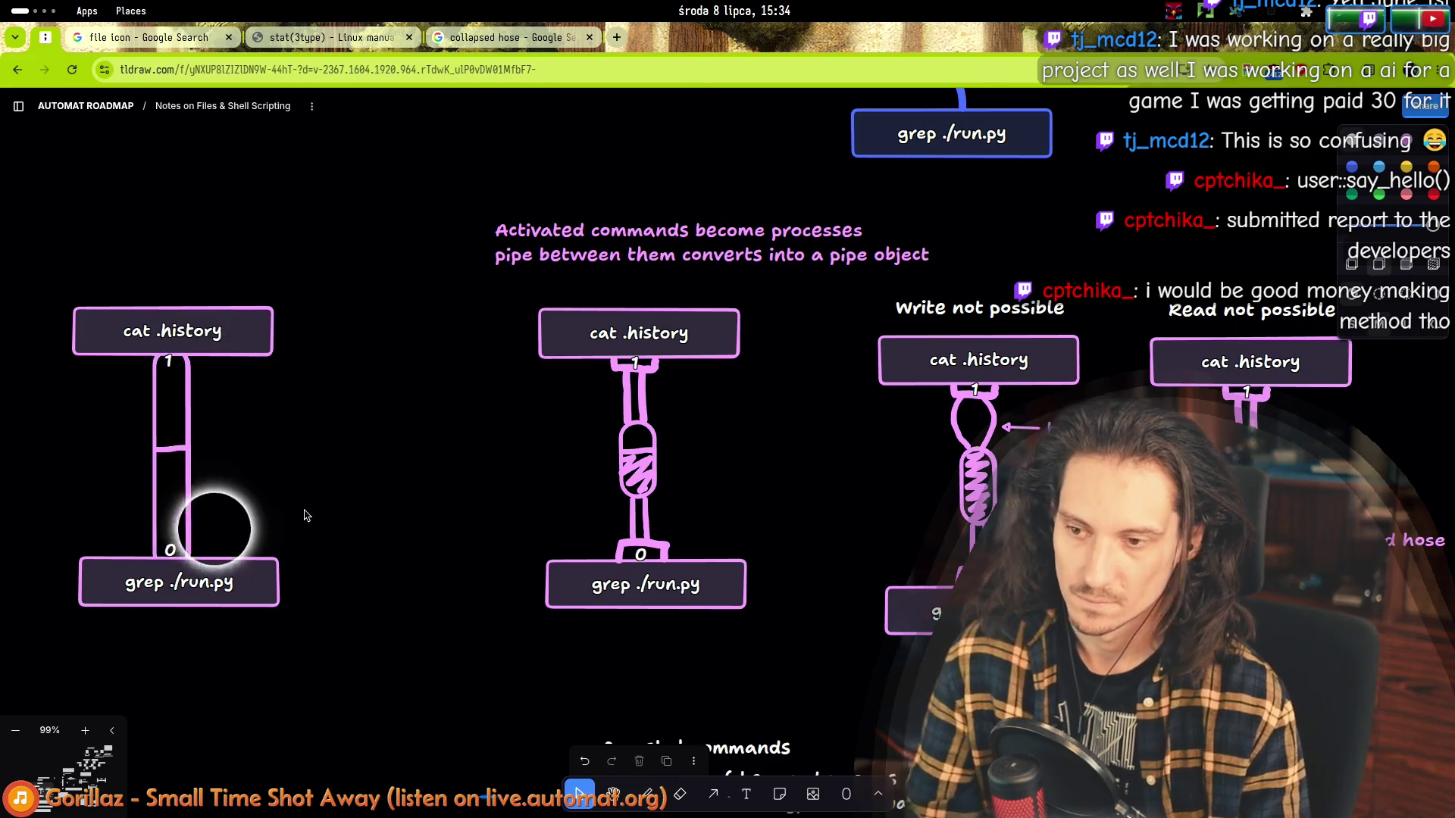
Draw a small rectangle cap under the 1 and send it backward behind the tube.
{"action": "left_click", "coordinate": [878, 796]}
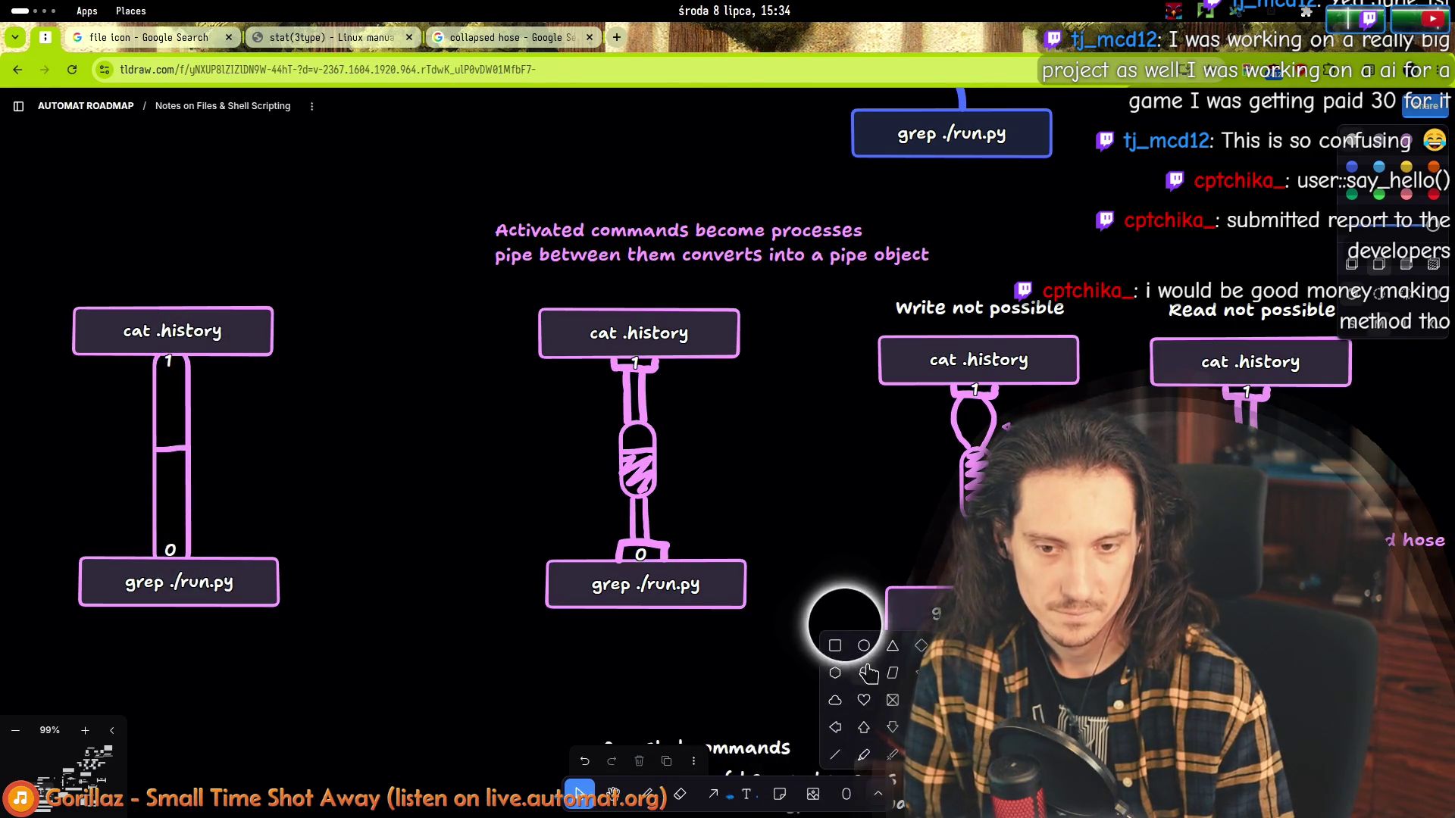
{"action": "left_click", "coordinate": [835, 649]}
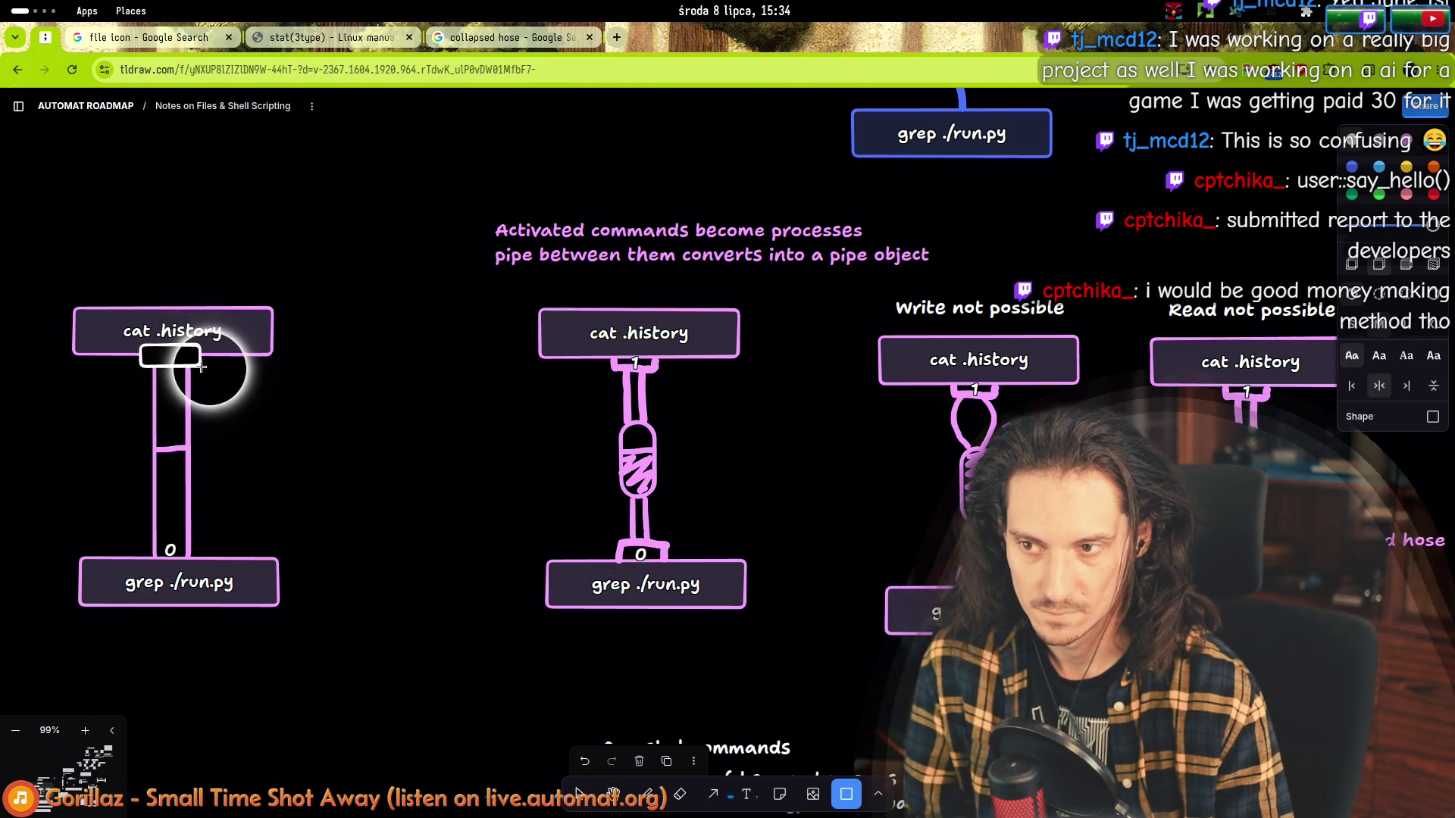
{"action": "right_click", "coordinate": [168, 354]}
{"action": "mouse_move", "coordinate": [191, 419]}
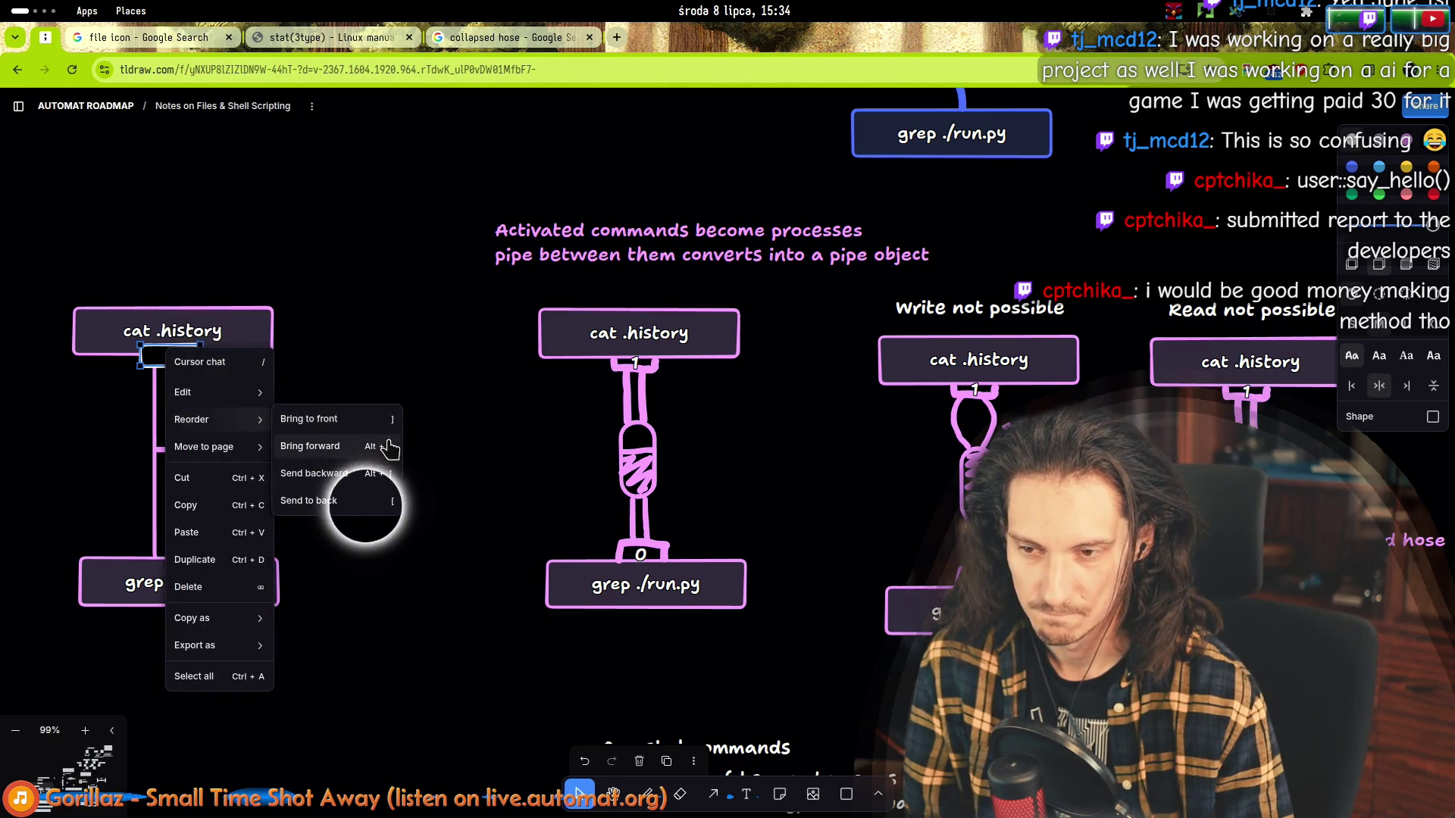
{"action": "left_click", "coordinate": [342, 473]}
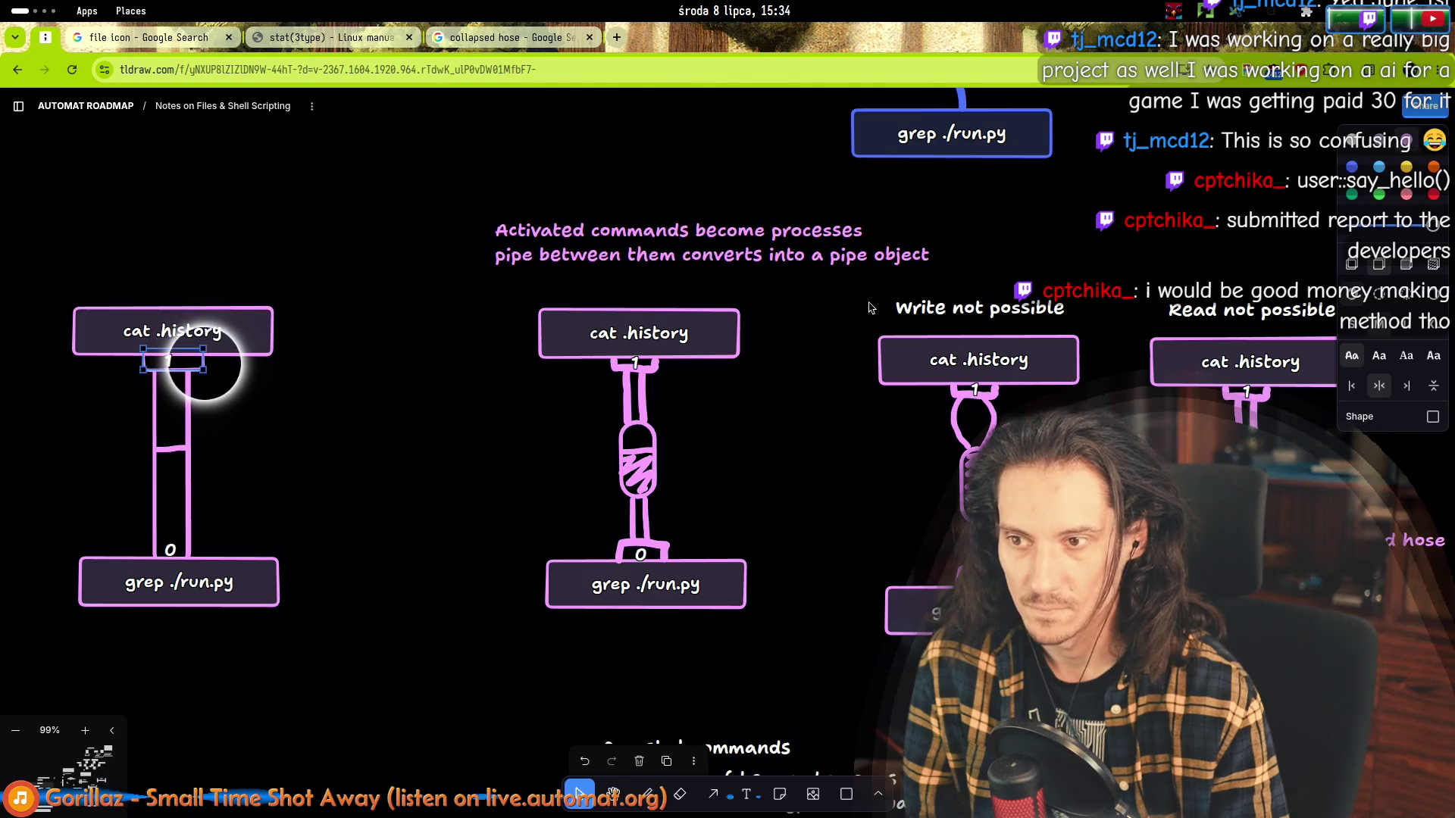
Move the spare small cap down to the 0 end of the tube.
{"action": "left_click", "coordinate": [247, 457]}
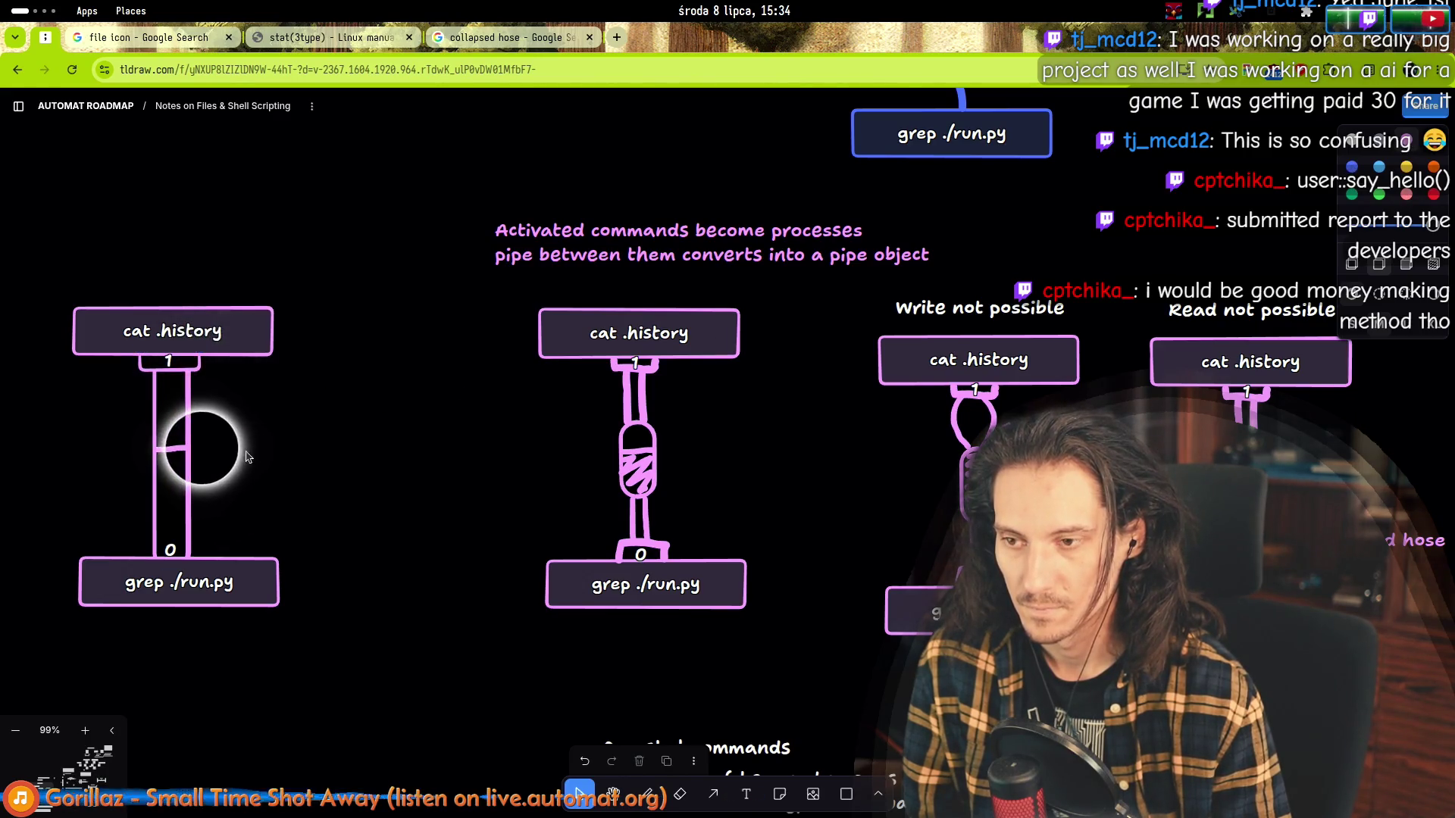
{"action": "left_click", "coordinate": [194, 361]}
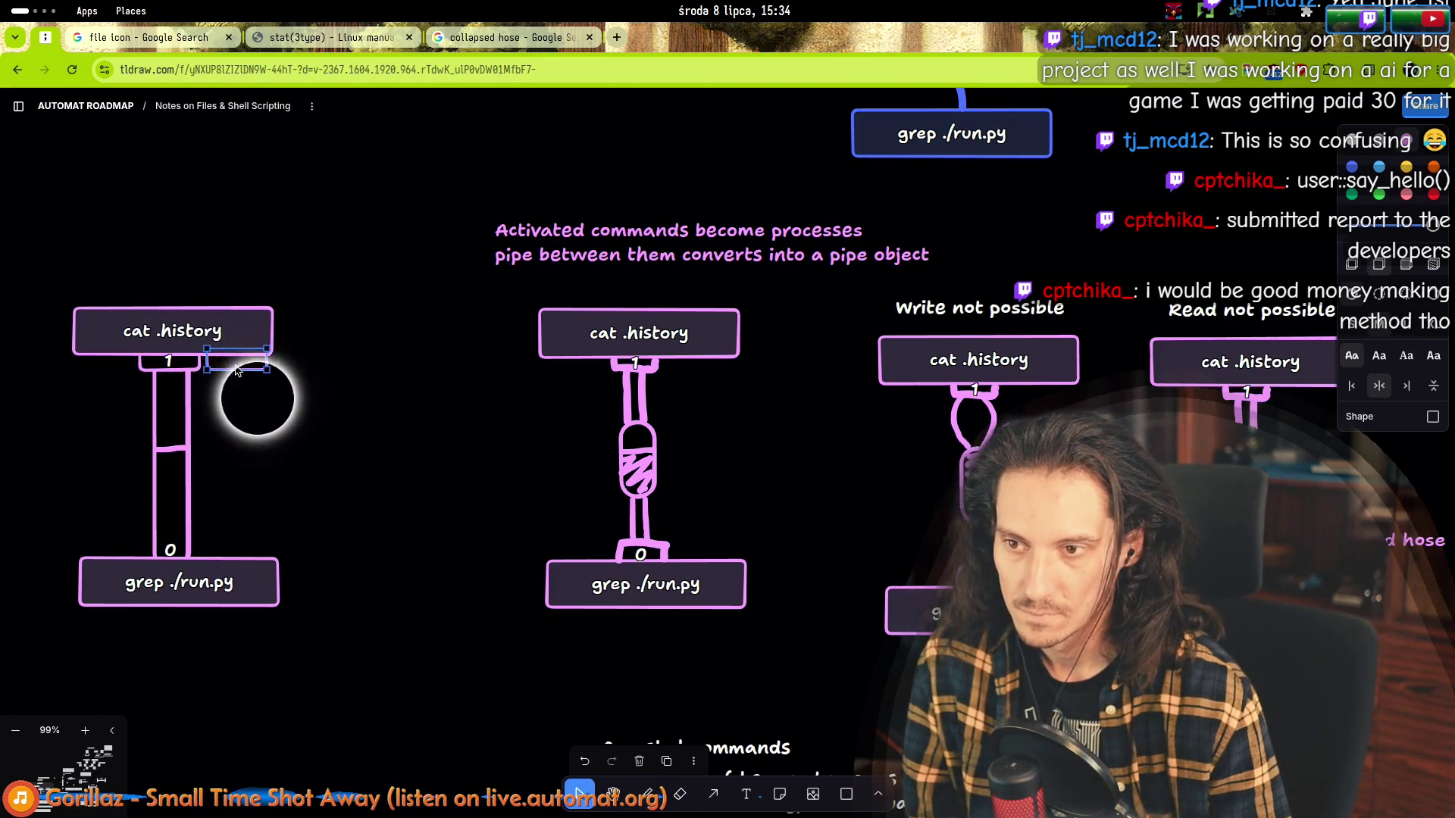
{"action": "left_click_drag", "start_coordinate": [237, 369], "coordinate": [167, 562]}
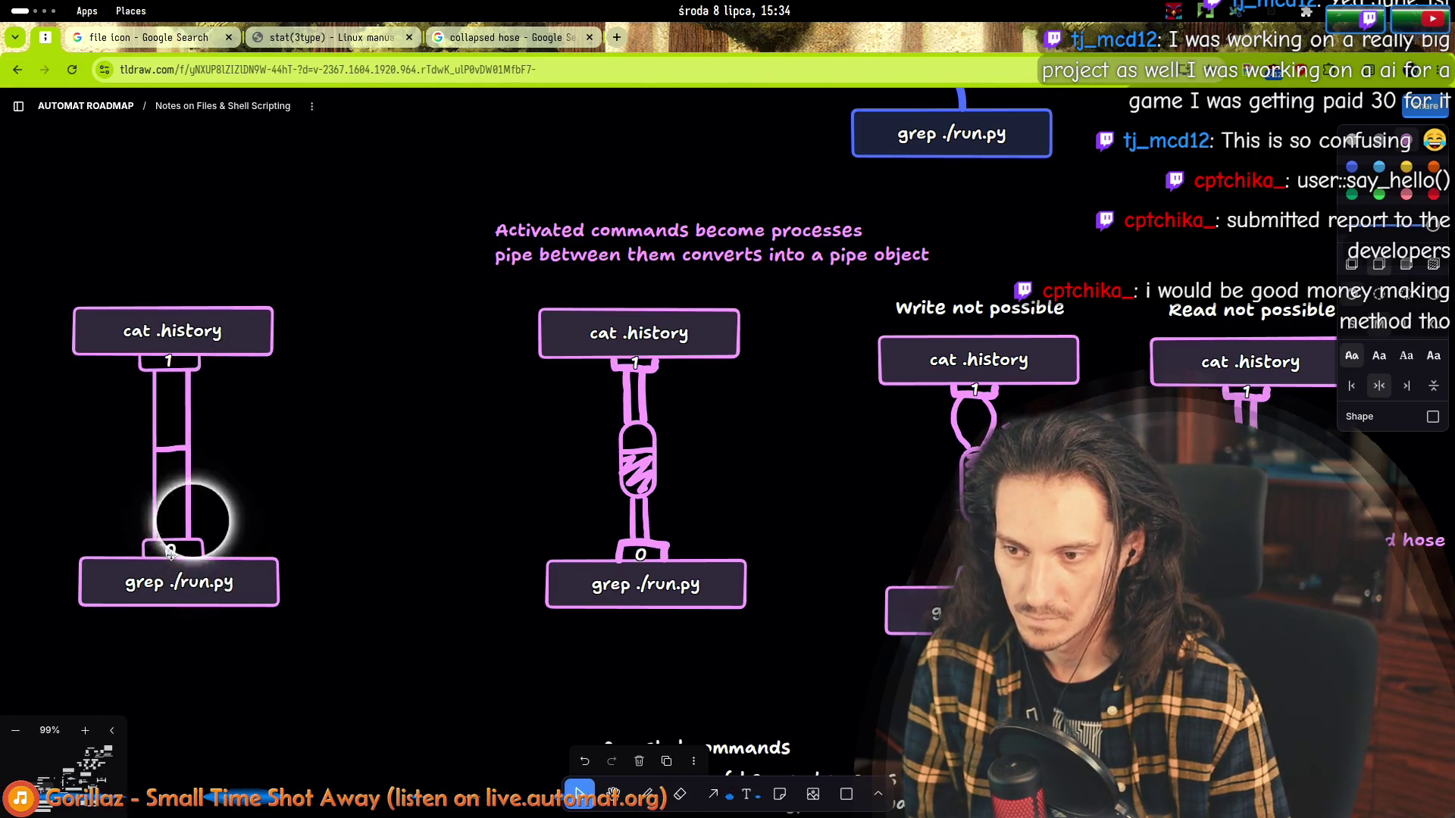
{"action": "key", "text": "Escape"}
{"action": "scroll", "coordinate": [421, 455], "scroll_direction": "down", "scroll_amount": 3}
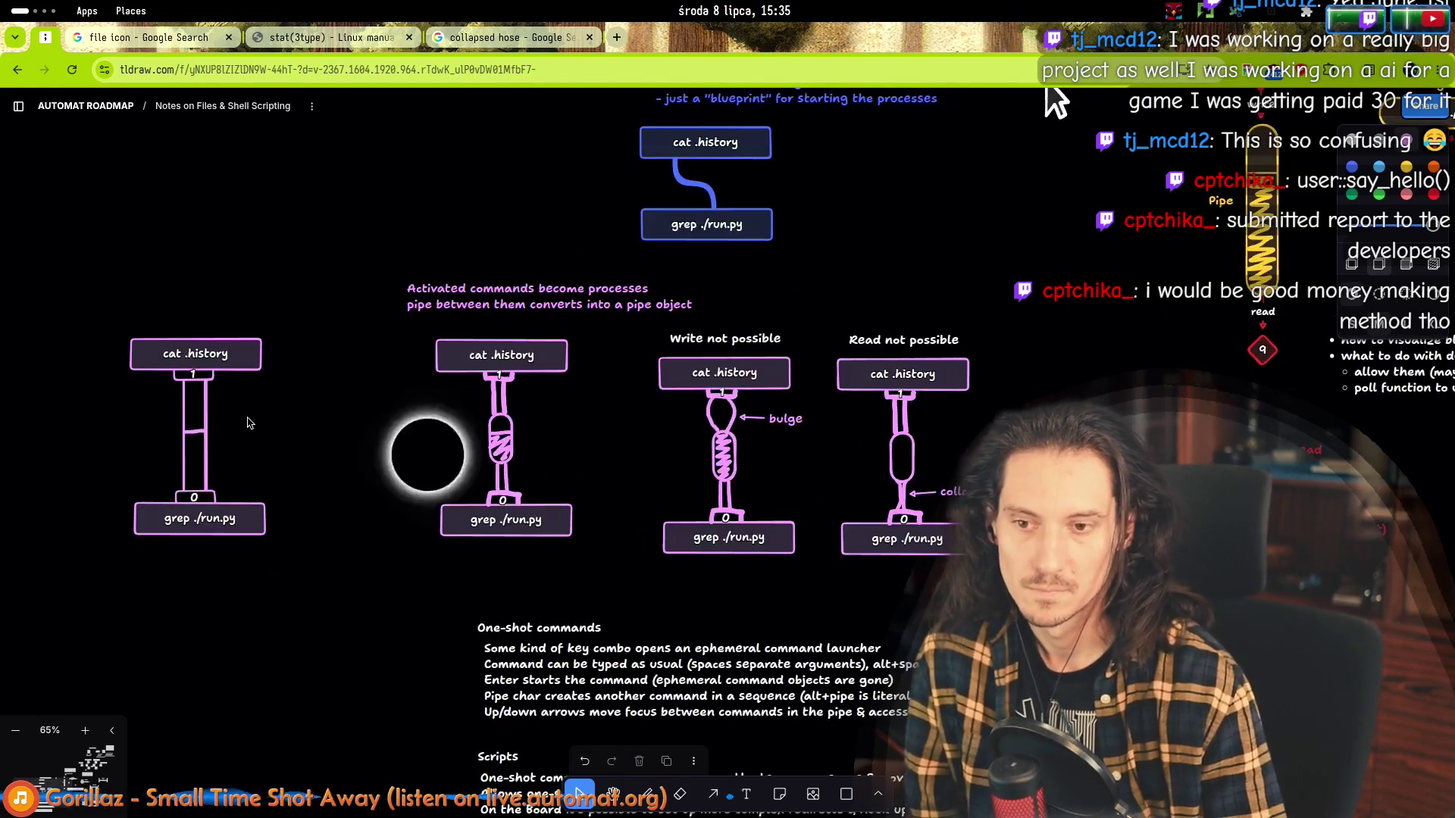
{"action": "scroll", "coordinate": [439, 453], "scroll_direction": "up", "scroll_amount": 3}
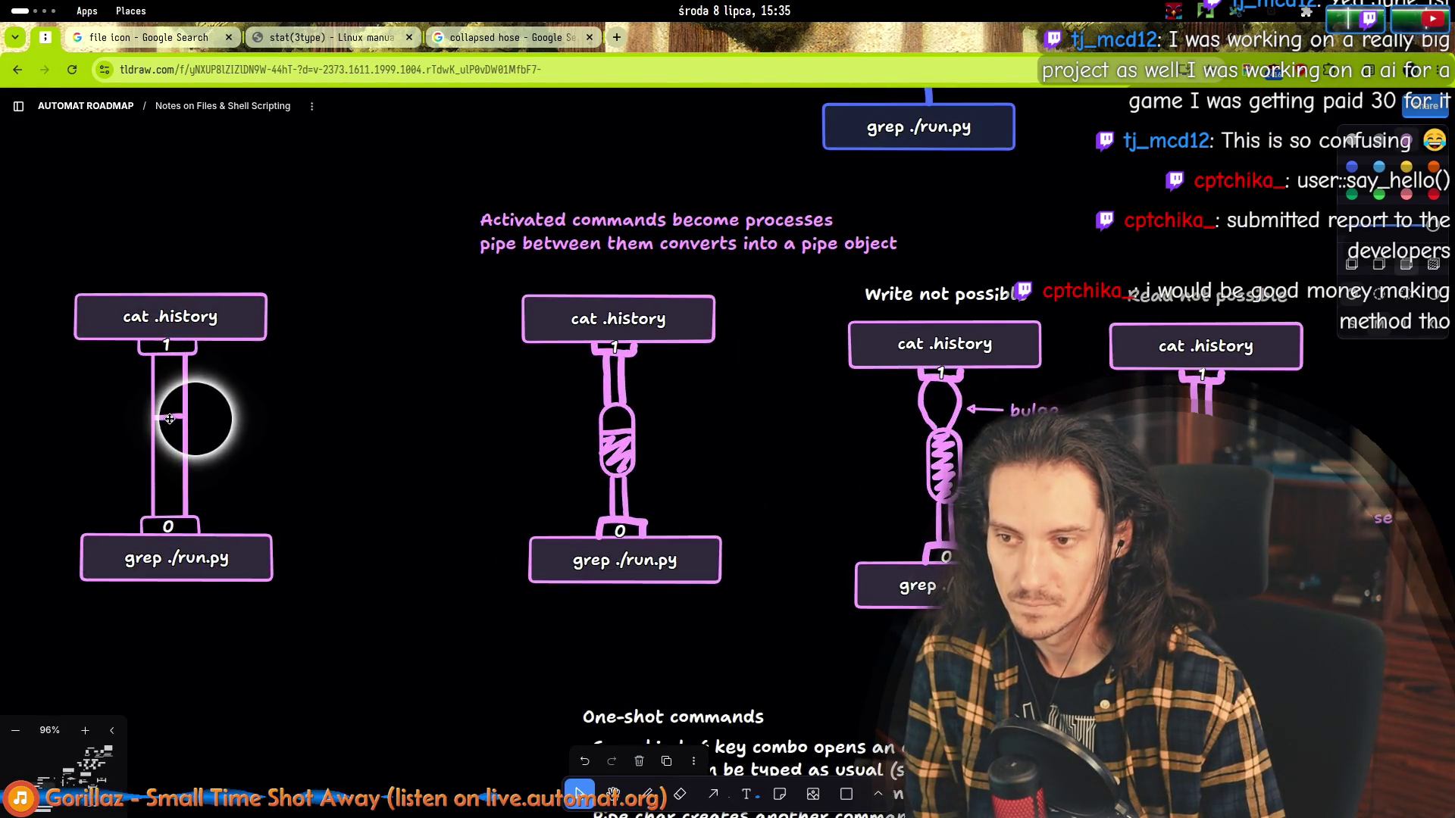
{"action": "scroll", "coordinate": [197, 498], "scroll_direction": "up", "scroll_amount": 3}
Freehand a zigzag spring inside the lower half of the left tube.
{"action": "key", "text": "d"}
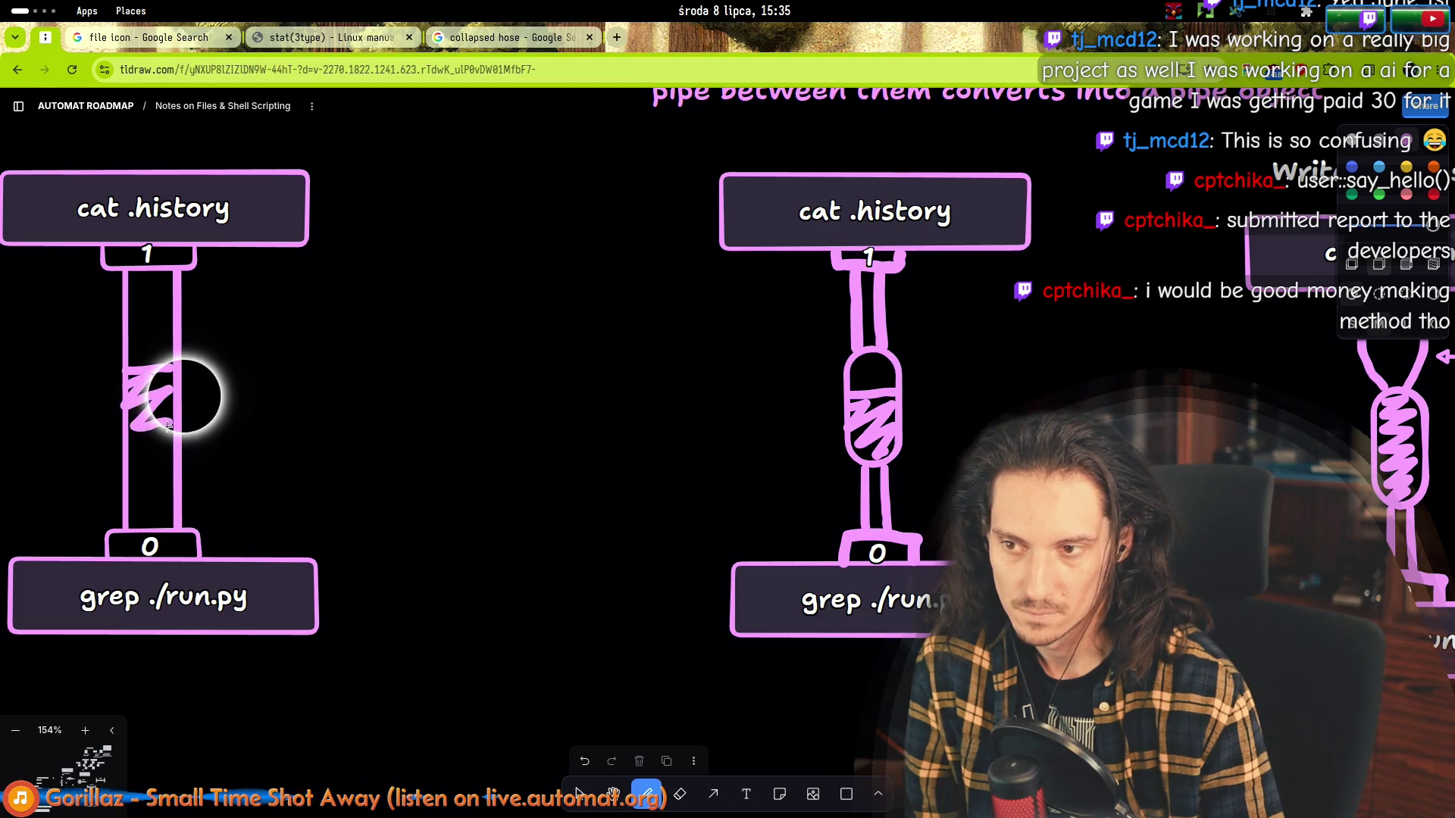
{"action": "mouse_move", "coordinate": [169, 426]}
{"action": "left_mouse_down"}
{"action": "mouse_move", "coordinate": [172, 499]}
{"action": "mouse_move", "coordinate": [194, 519]}
{"action": "left_mouse_up"}
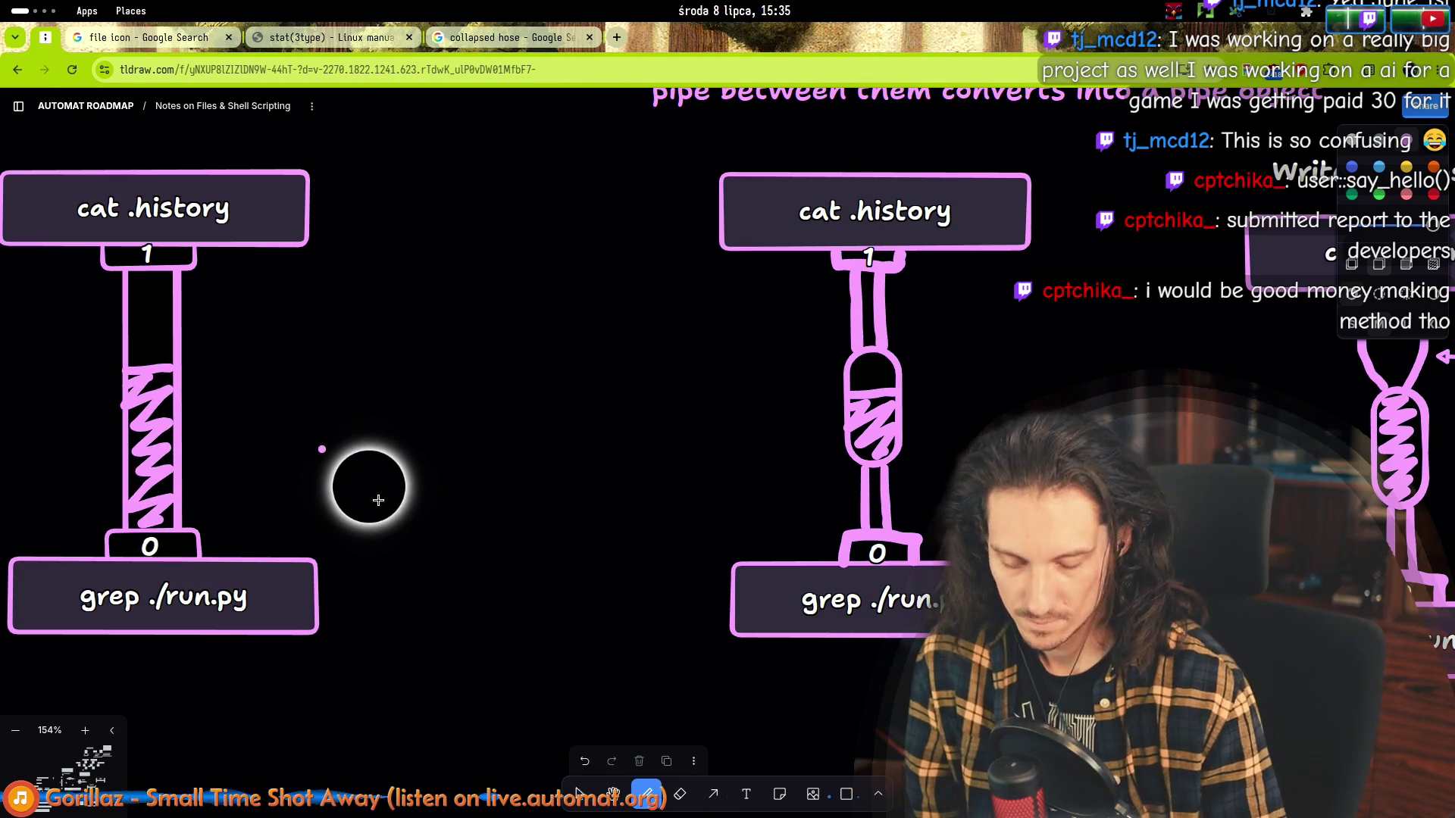
{"action": "left_click", "coordinate": [580, 793]}
{"action": "scroll", "coordinate": [227, 309], "scroll_direction": "down", "scroll_amount": 3}
Move the left pipe beside the middle one and place the Activated commands caption above both.
{"action": "left_click", "coordinate": [281, 338]}
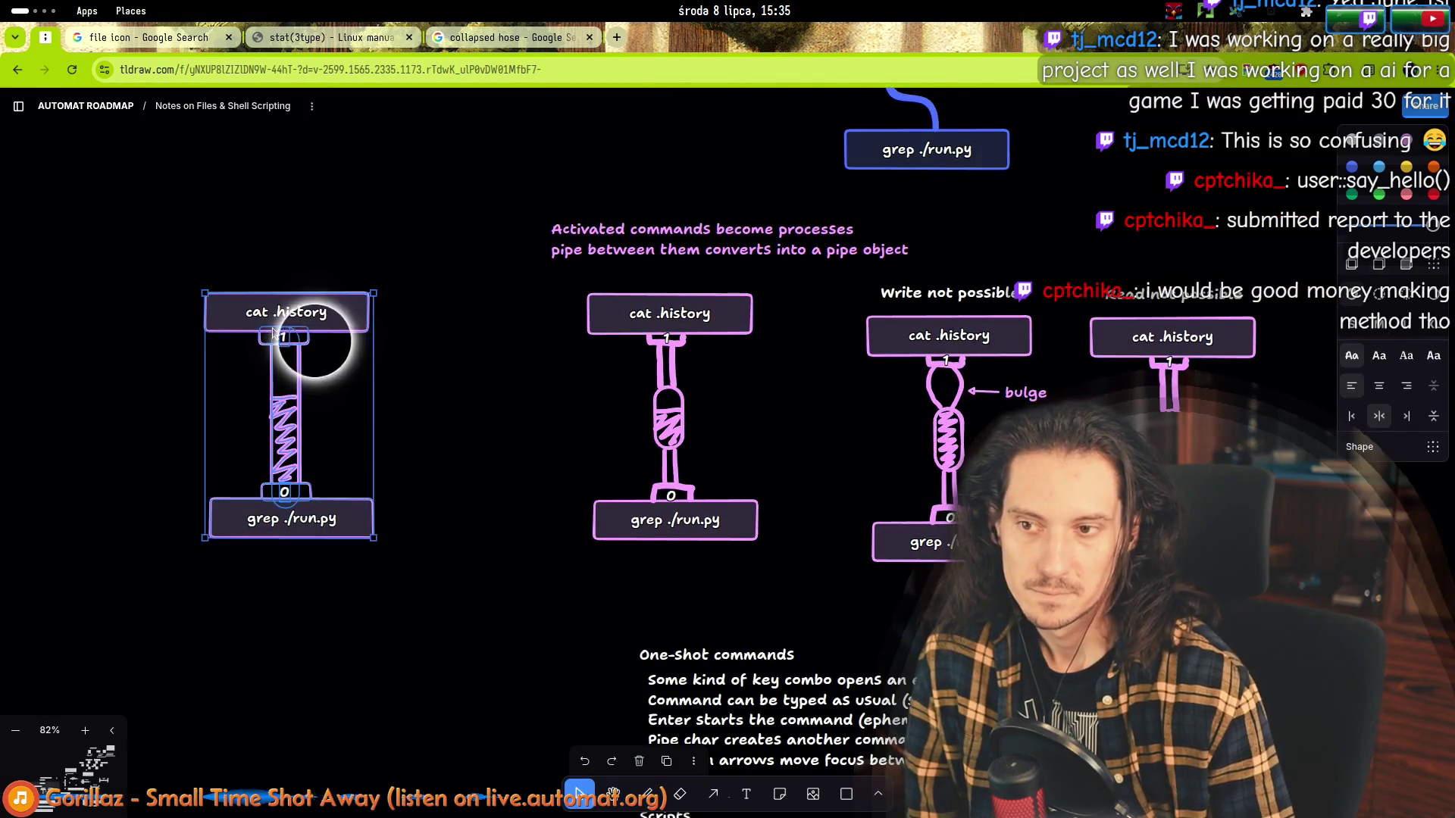
{"action": "left_click_drag", "start_coordinate": [312, 342], "coordinate": [472, 342]}
{"action": "scroll", "coordinate": [375, 500], "scroll_direction": "down", "scroll_amount": 2}
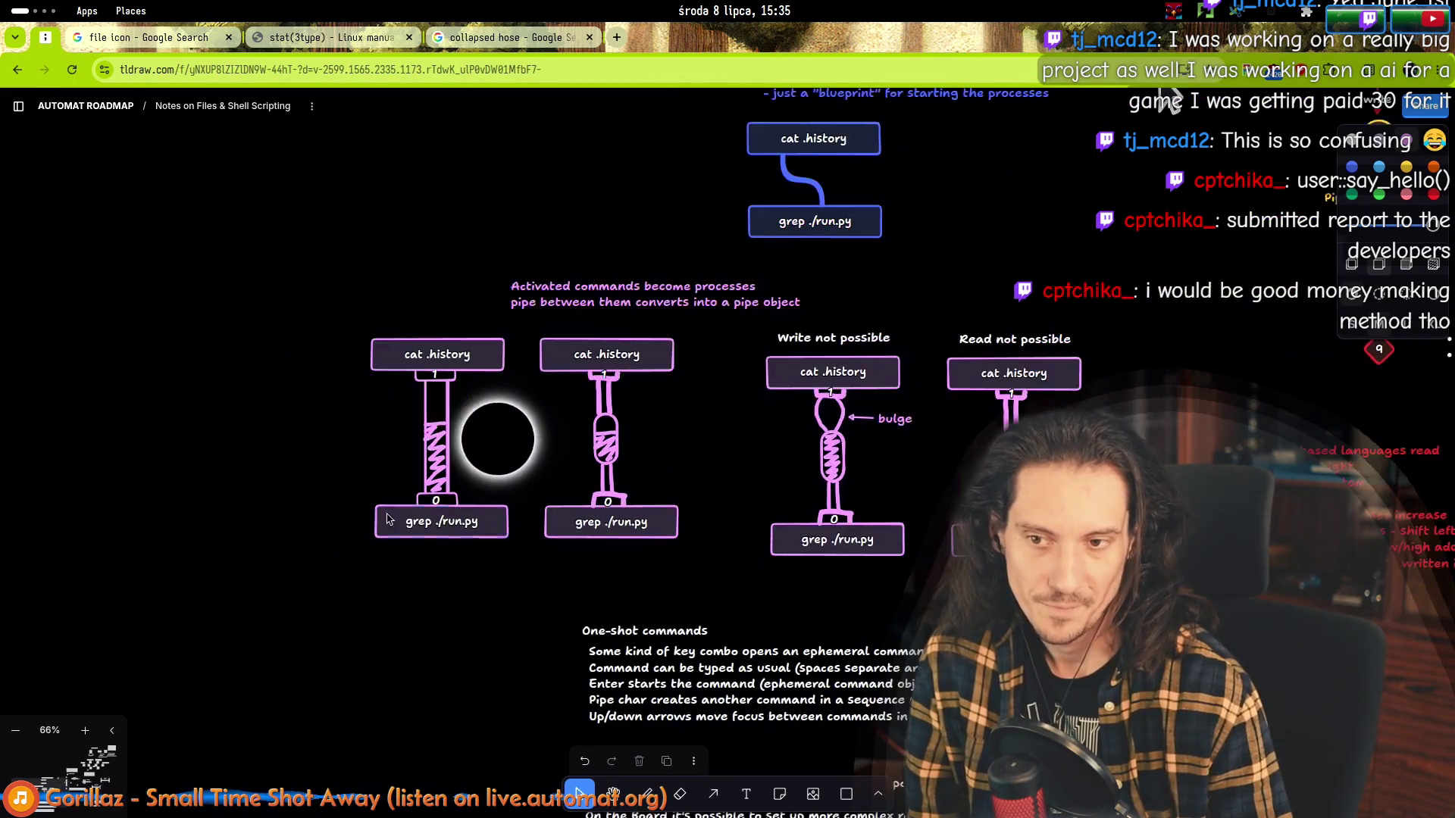
{"action": "scroll", "coordinate": [838, 426], "scroll_direction": "up", "scroll_amount": 3}
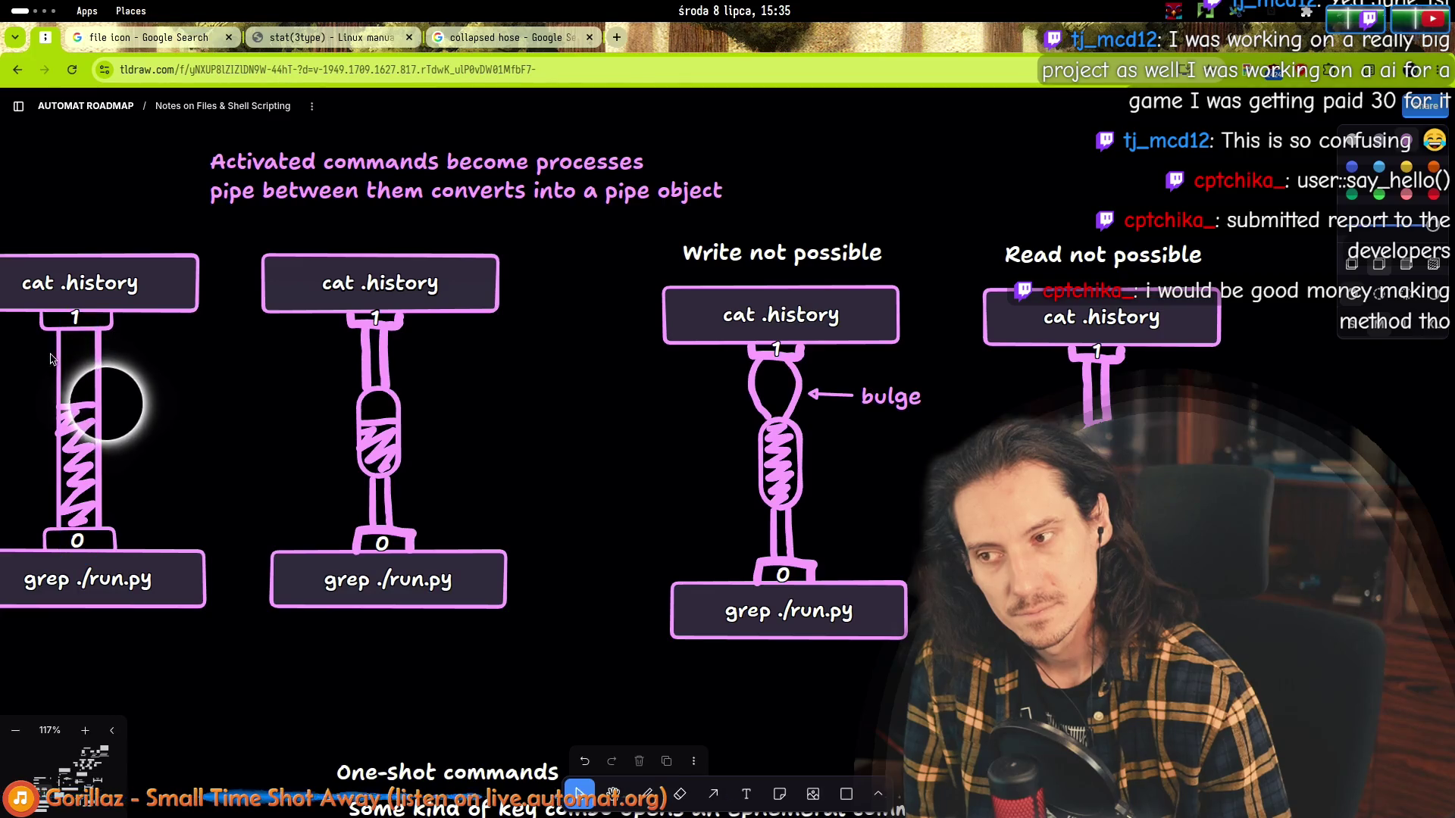
{"action": "scroll", "coordinate": [644, 466], "scroll_direction": "down", "scroll_amount": 3}
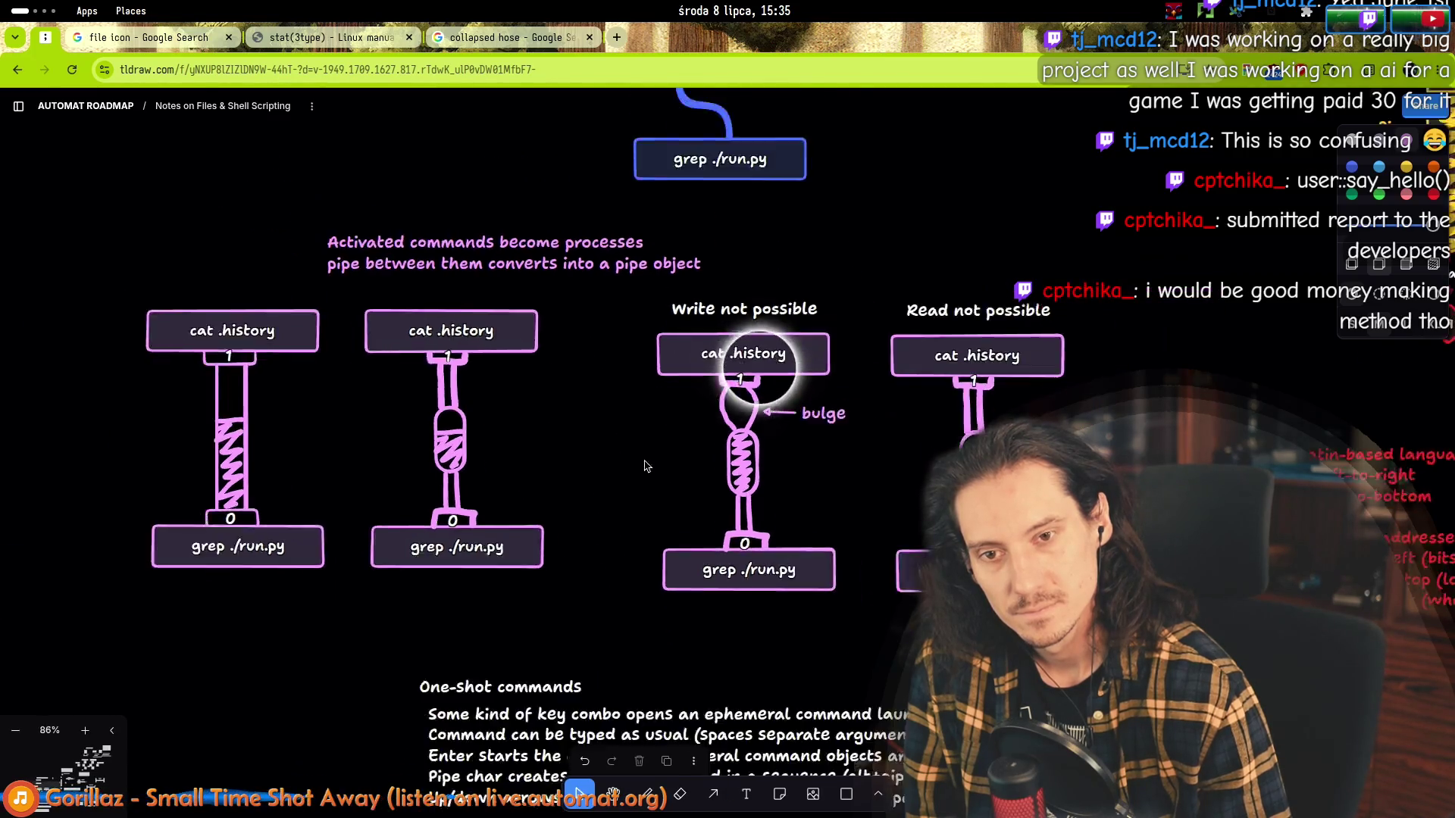
{"action": "scroll", "coordinate": [643, 466], "scroll_direction": "down", "scroll_amount": 1}
{"action": "left_click", "coordinate": [794, 387]}
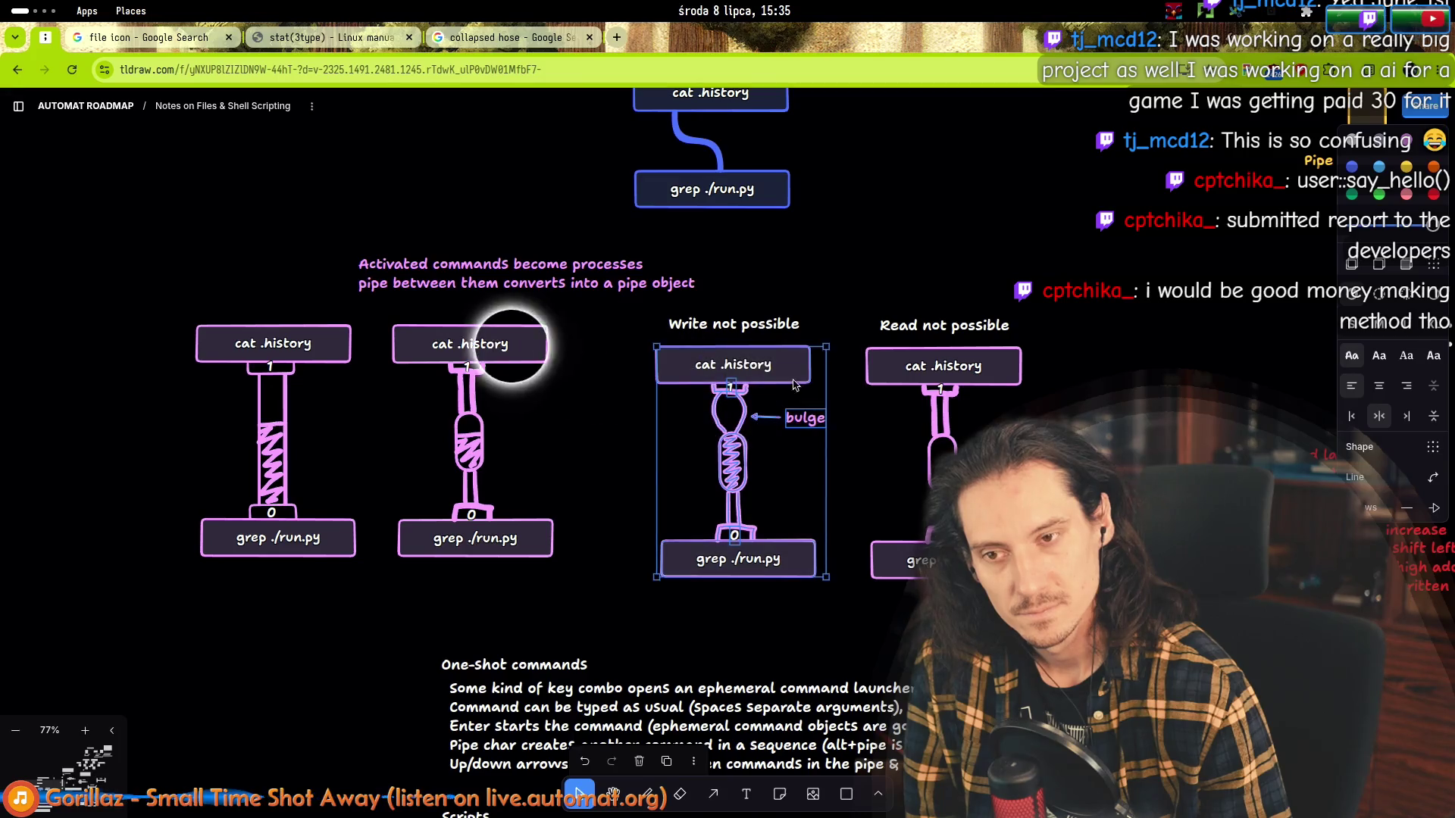
{"action": "left_click", "coordinate": [432, 344]}
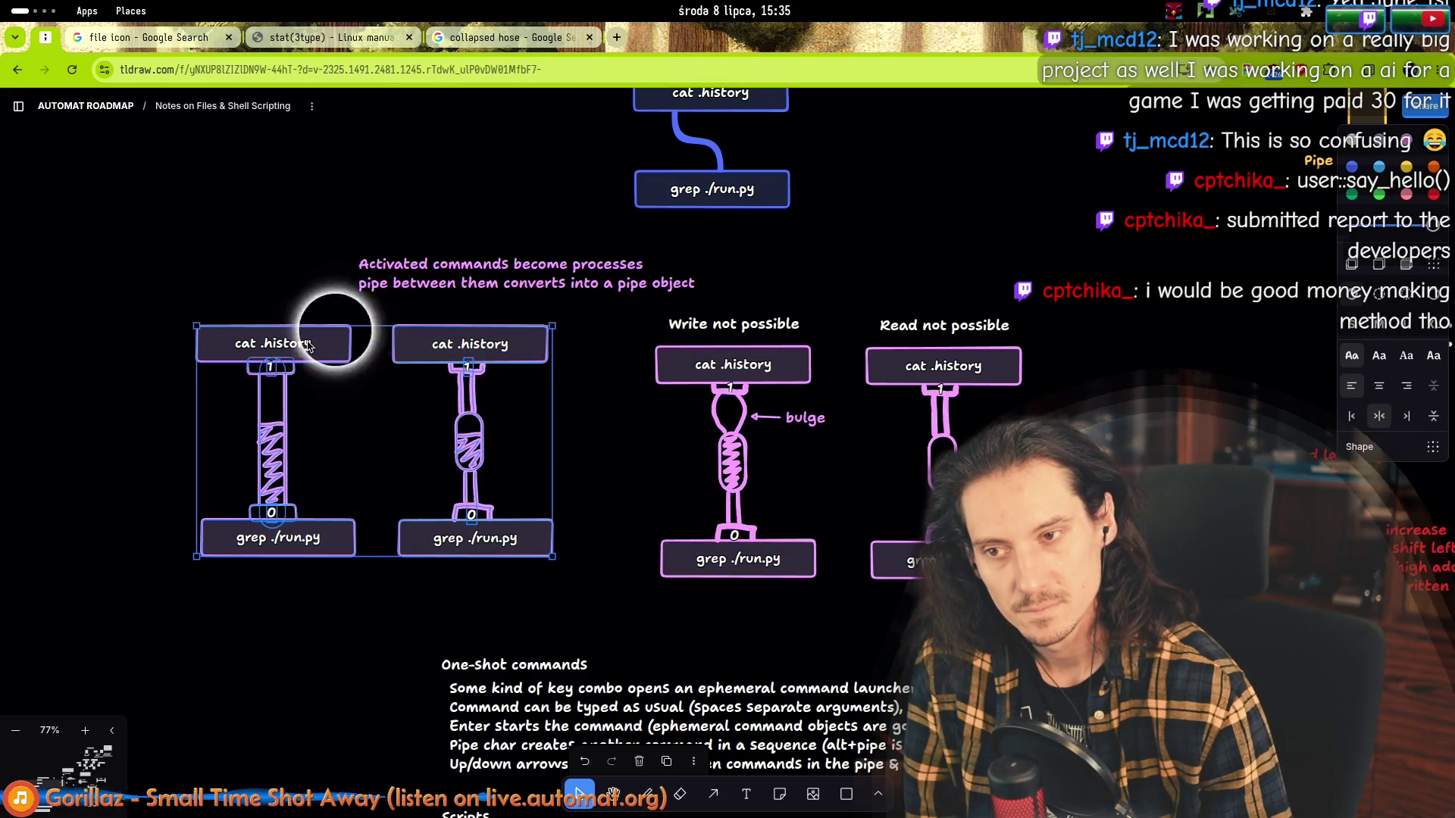
{"action": "left_click_drag", "start_coordinate": [439, 282], "coordinate": [303, 292]}
Shift the captioned pipe pair and the Write not possible diagram to the left.
{"action": "left_click_drag", "start_coordinate": [133, 243], "coordinate": [582, 614]}
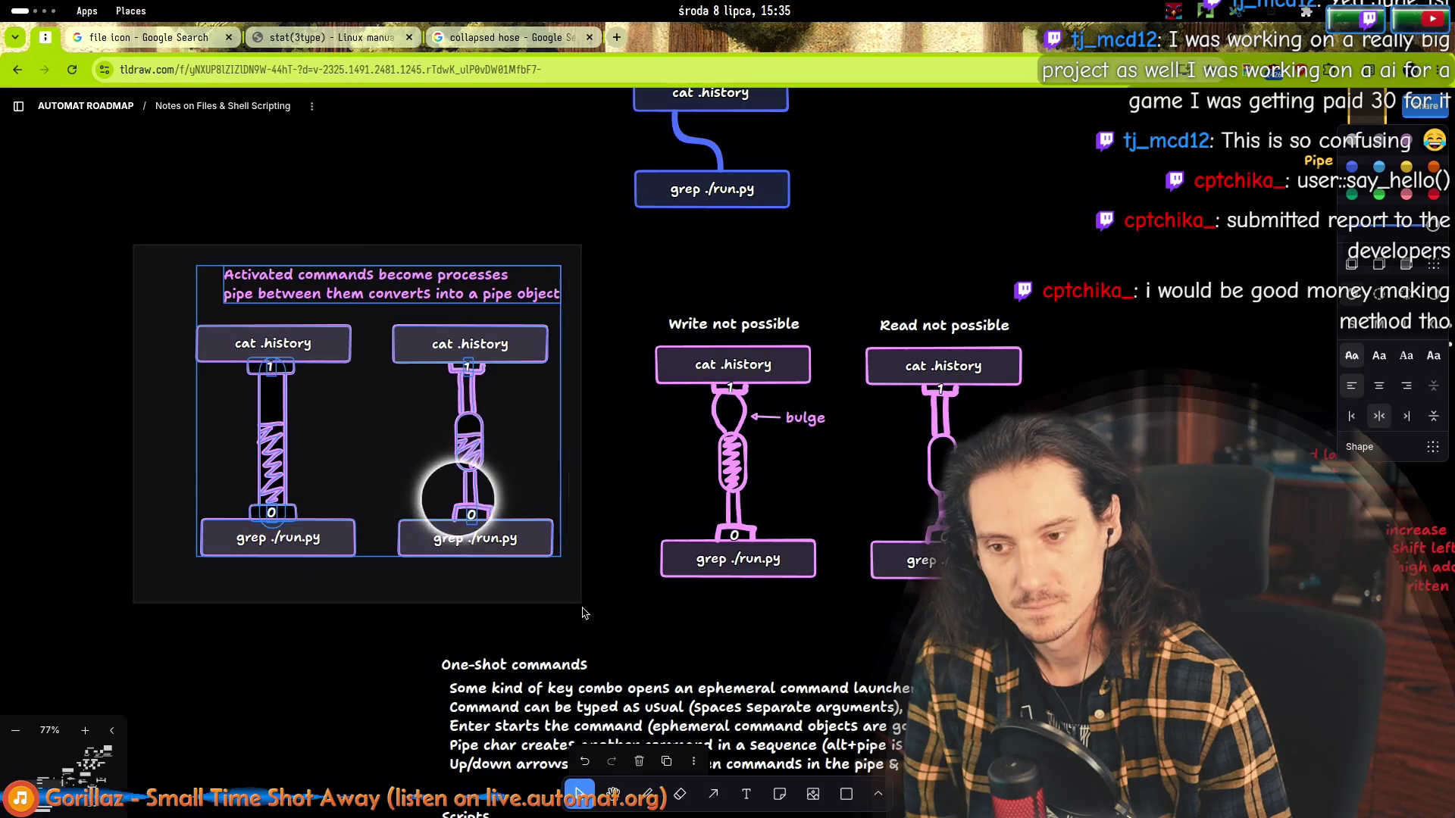
{"action": "left_click_drag", "start_coordinate": [478, 375], "coordinate": [199, 353]}
{"action": "left_click", "coordinate": [553, 422]}
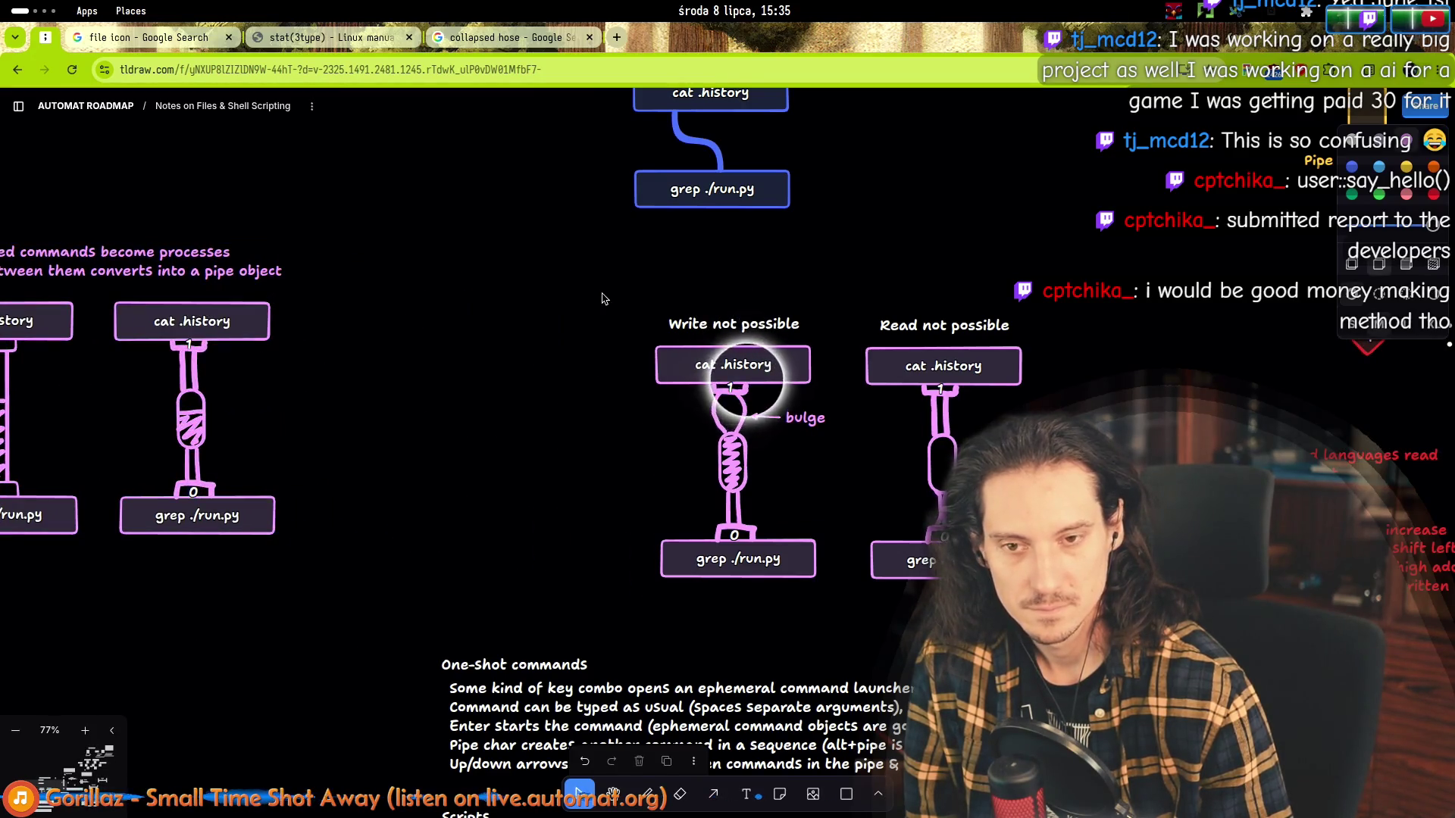
{"action": "left_click_drag", "start_coordinate": [708, 365], "coordinate": [487, 361]}
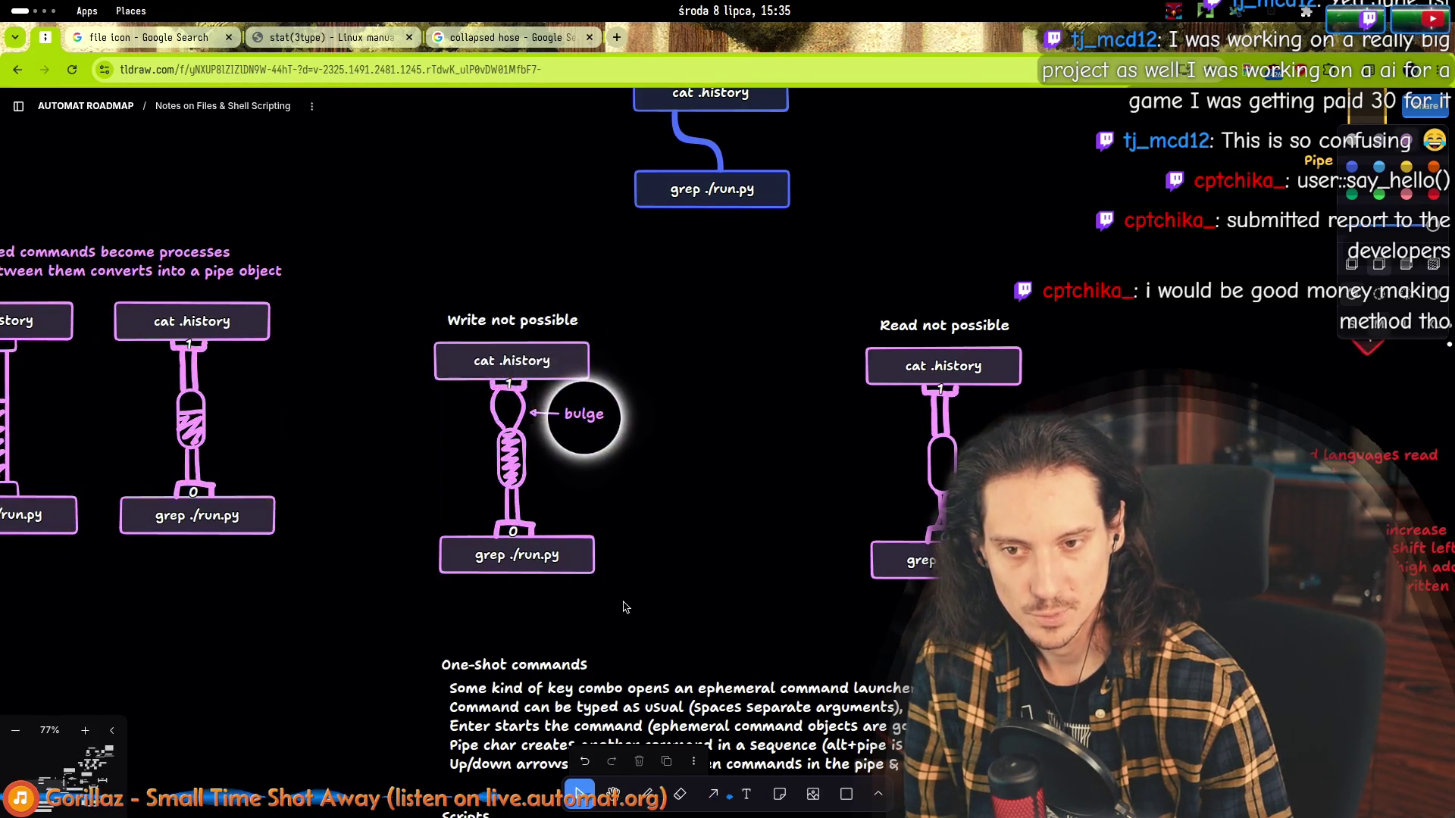
{"action": "left_click", "coordinate": [568, 563]}
{"action": "left_click", "coordinate": [229, 591]}
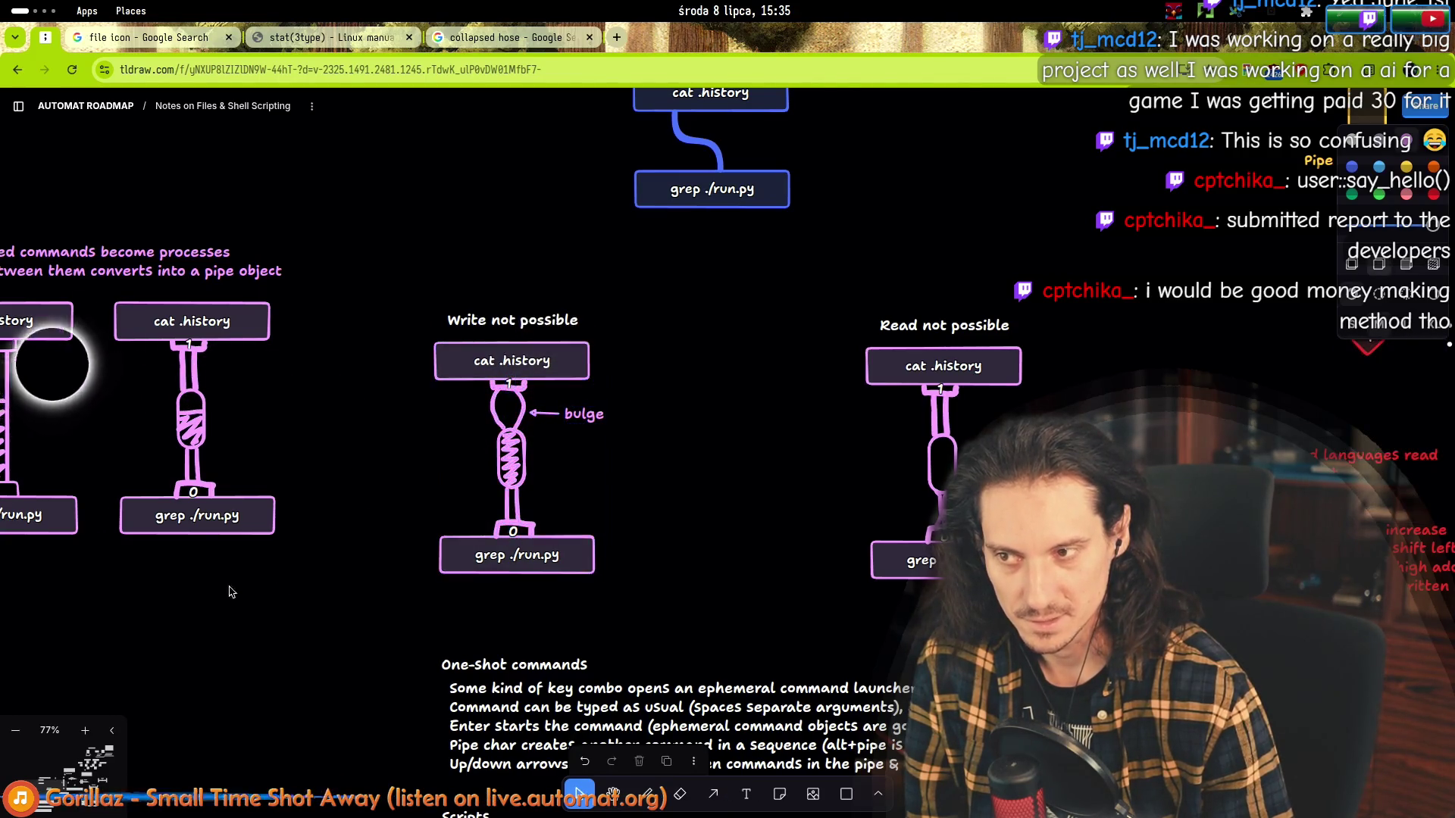
{"action": "scroll", "coordinate": [229, 591], "scroll_direction": "left", "scroll_amount": 5}
Alt-drag a copy of the straight spring pipe into the gap beside Write not possible.
{"action": "mouse_move", "coordinate": [419, 614]}
{"action": "left_mouse_down"}
{"action": "mouse_move", "coordinate": [248, 320]}
{"action": "mouse_move", "coordinate": [989, 361]}
{"action": "left_mouse_up"}
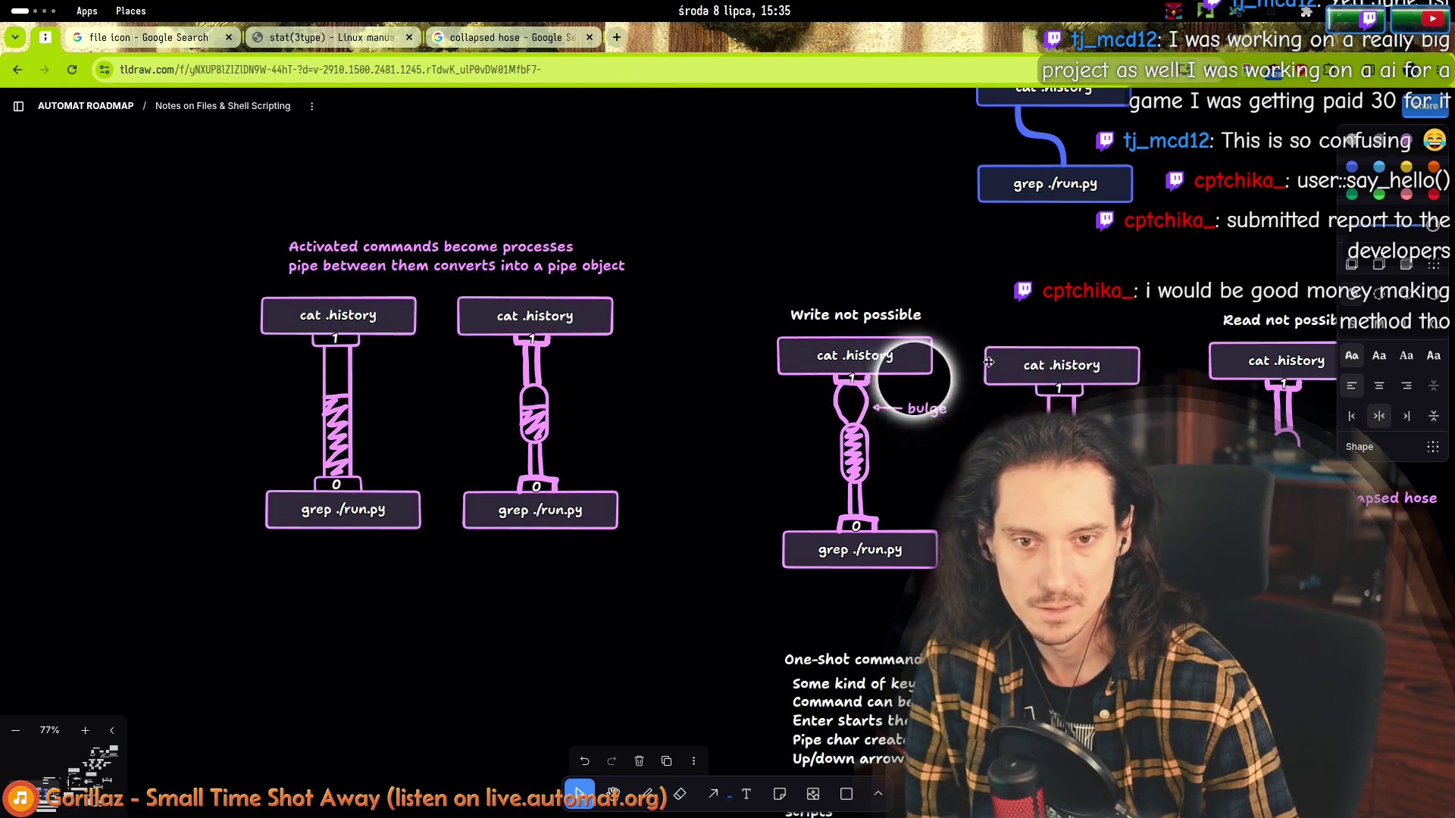
{"action": "scroll", "coordinate": [991, 381], "scroll_direction": "up", "scroll_amount": 3}
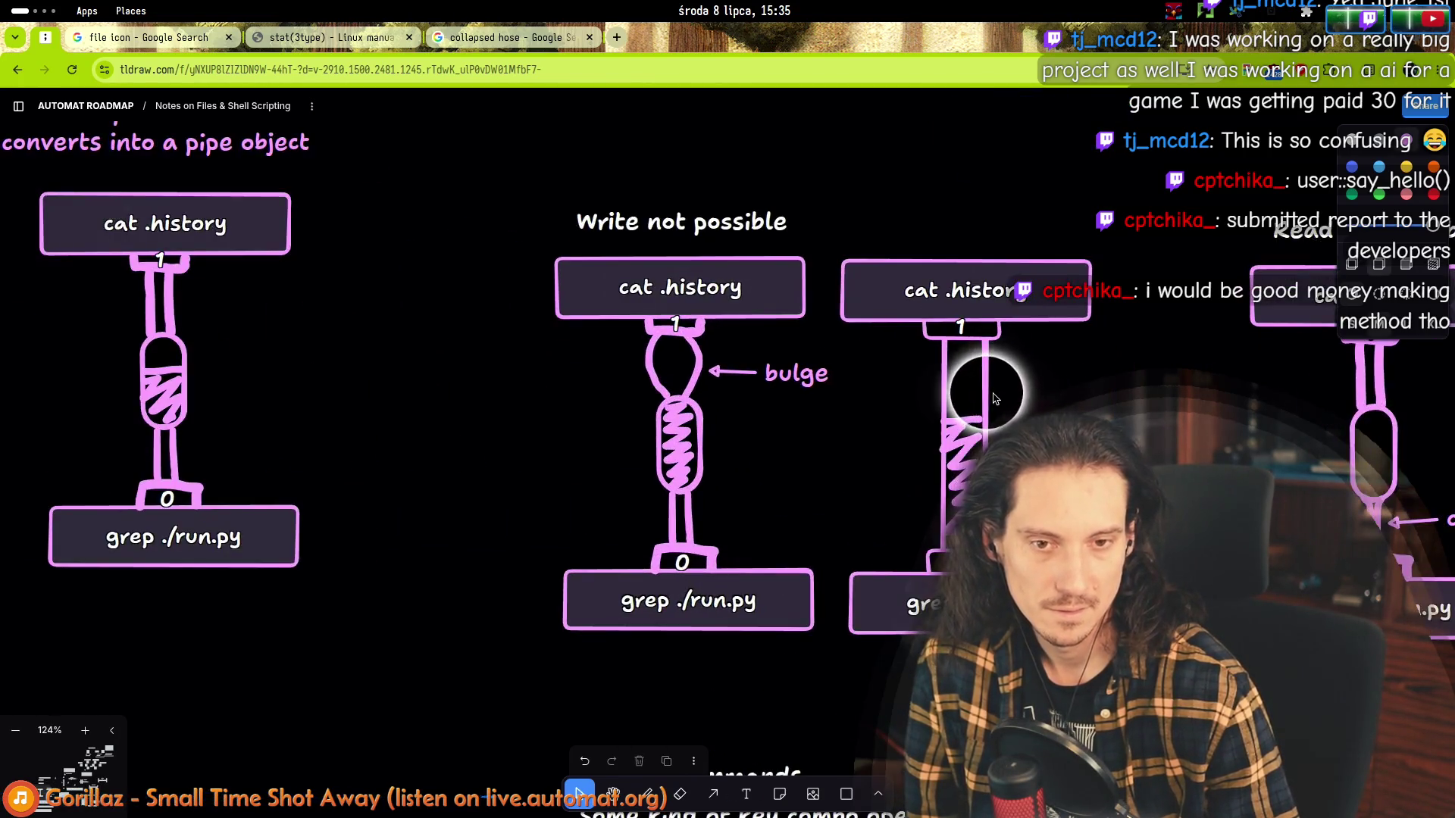
Replace the copied straight tube and spring with curved, bulging hose sides.
{"action": "left_click", "coordinate": [989, 400]}
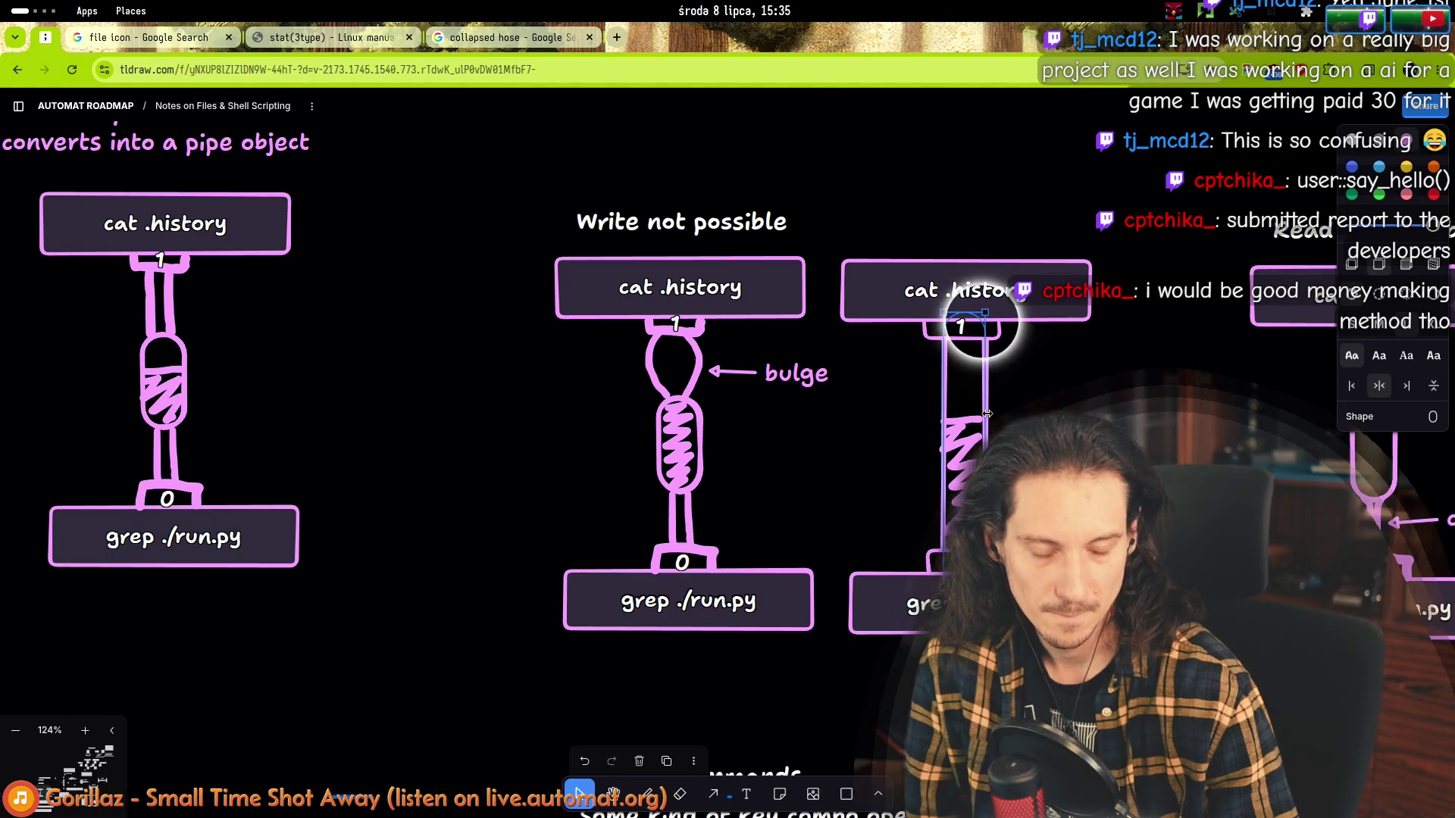
{"action": "key", "text": "Delete"}
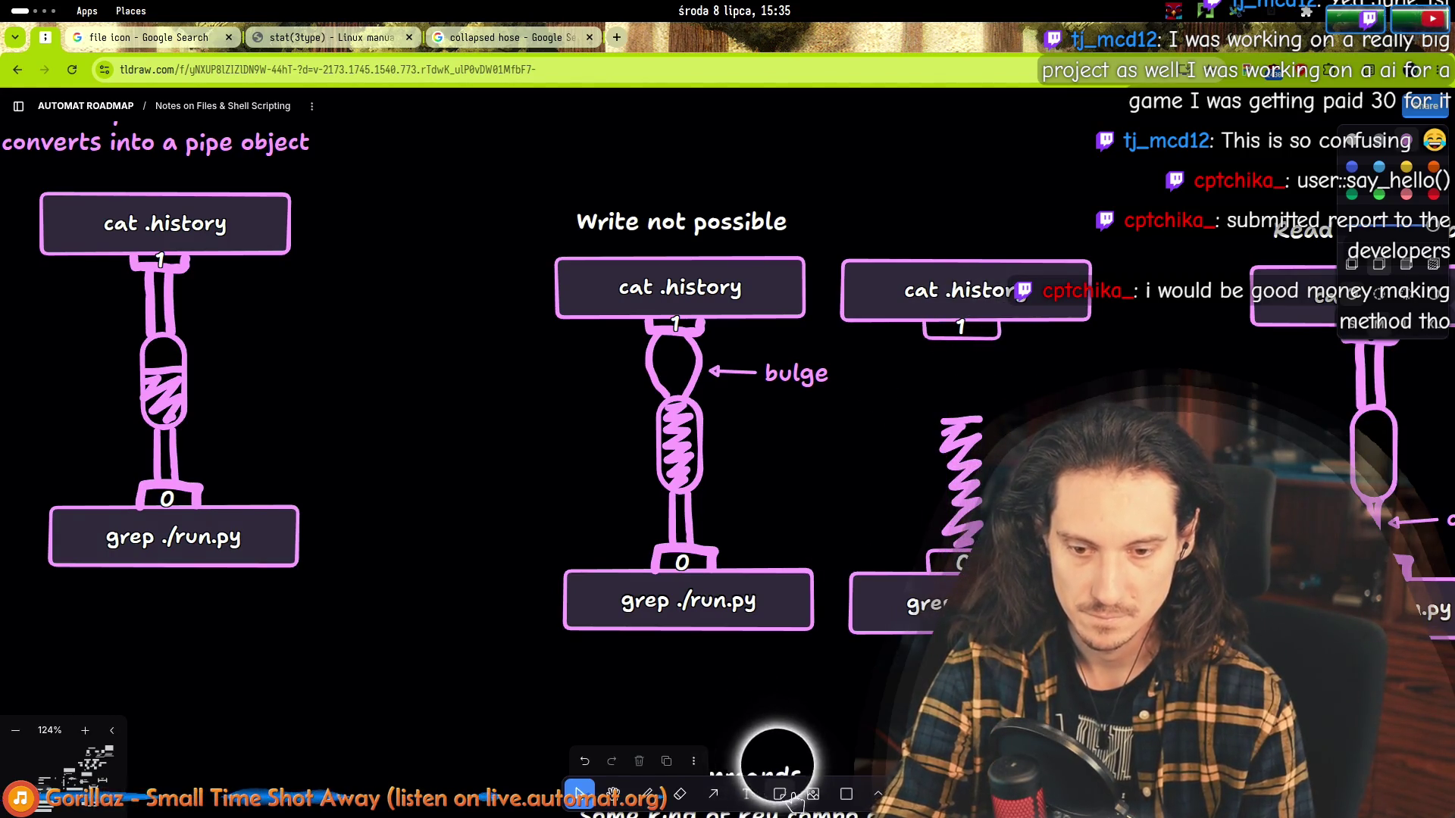
{"action": "left_click", "coordinate": [877, 794]}
{"action": "left_click", "coordinate": [910, 739]}
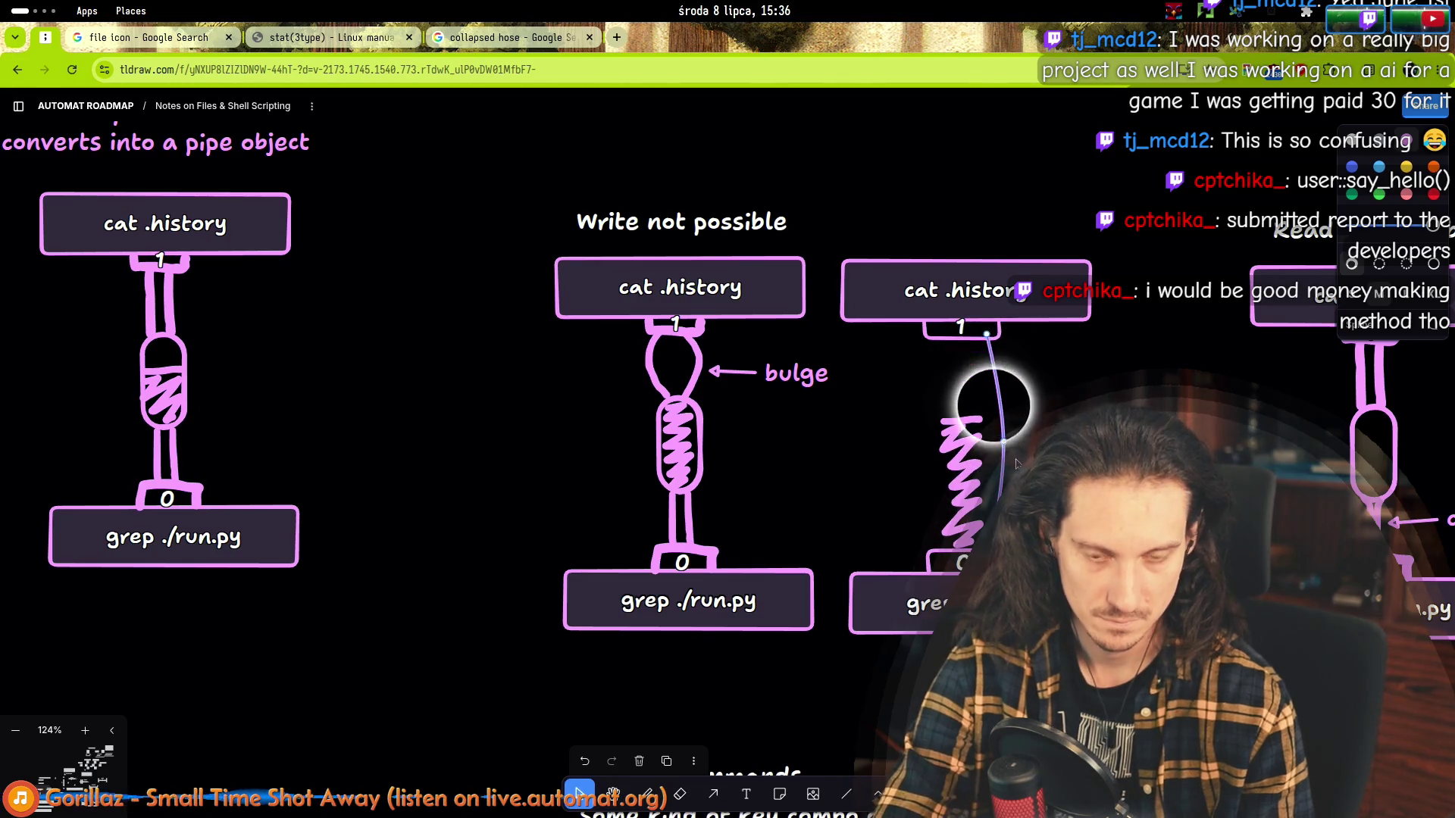
{"action": "left_click", "coordinate": [847, 793]}
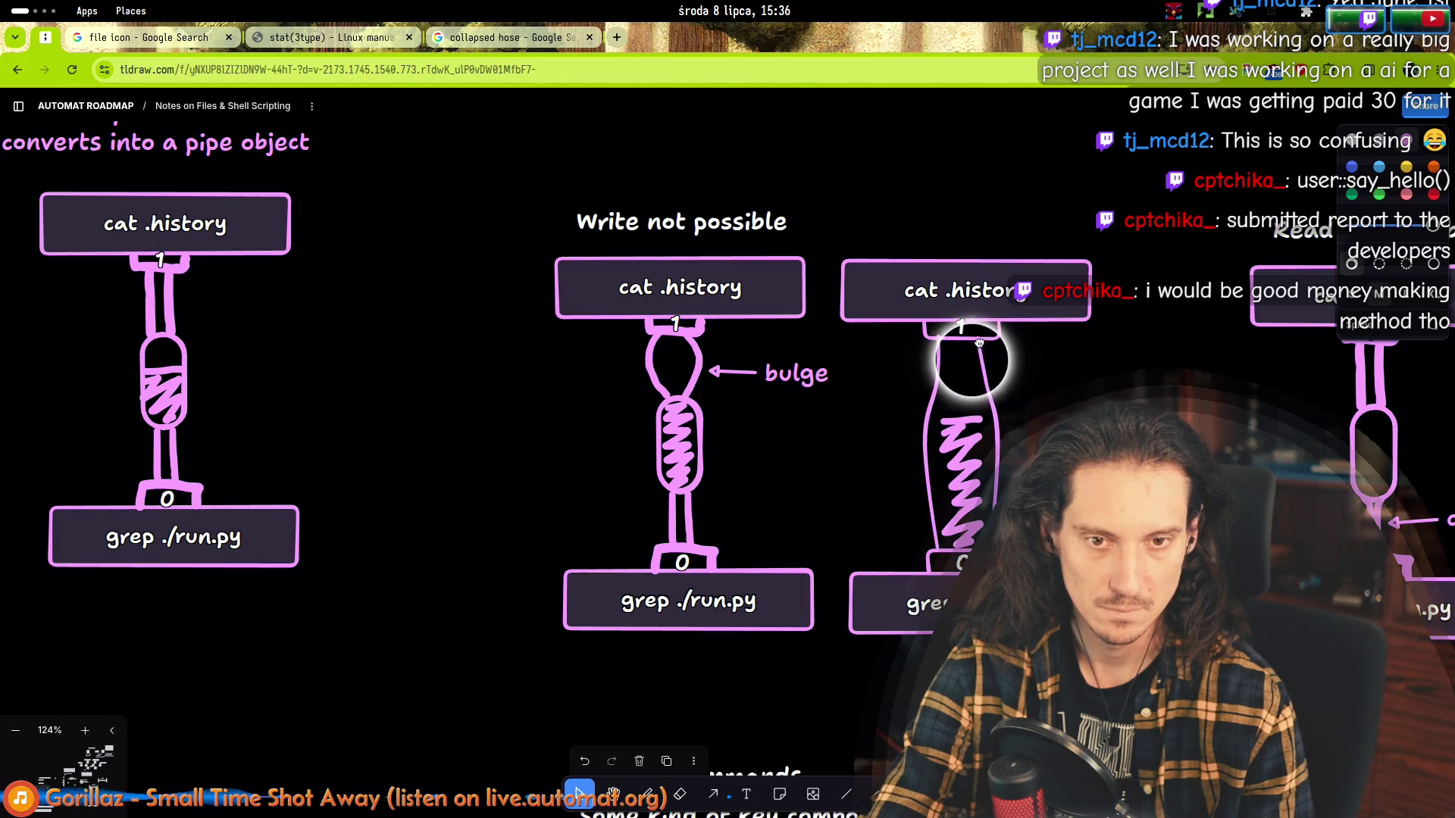
{"action": "left_click_drag", "start_coordinate": [989, 493], "coordinate": [993, 496]}
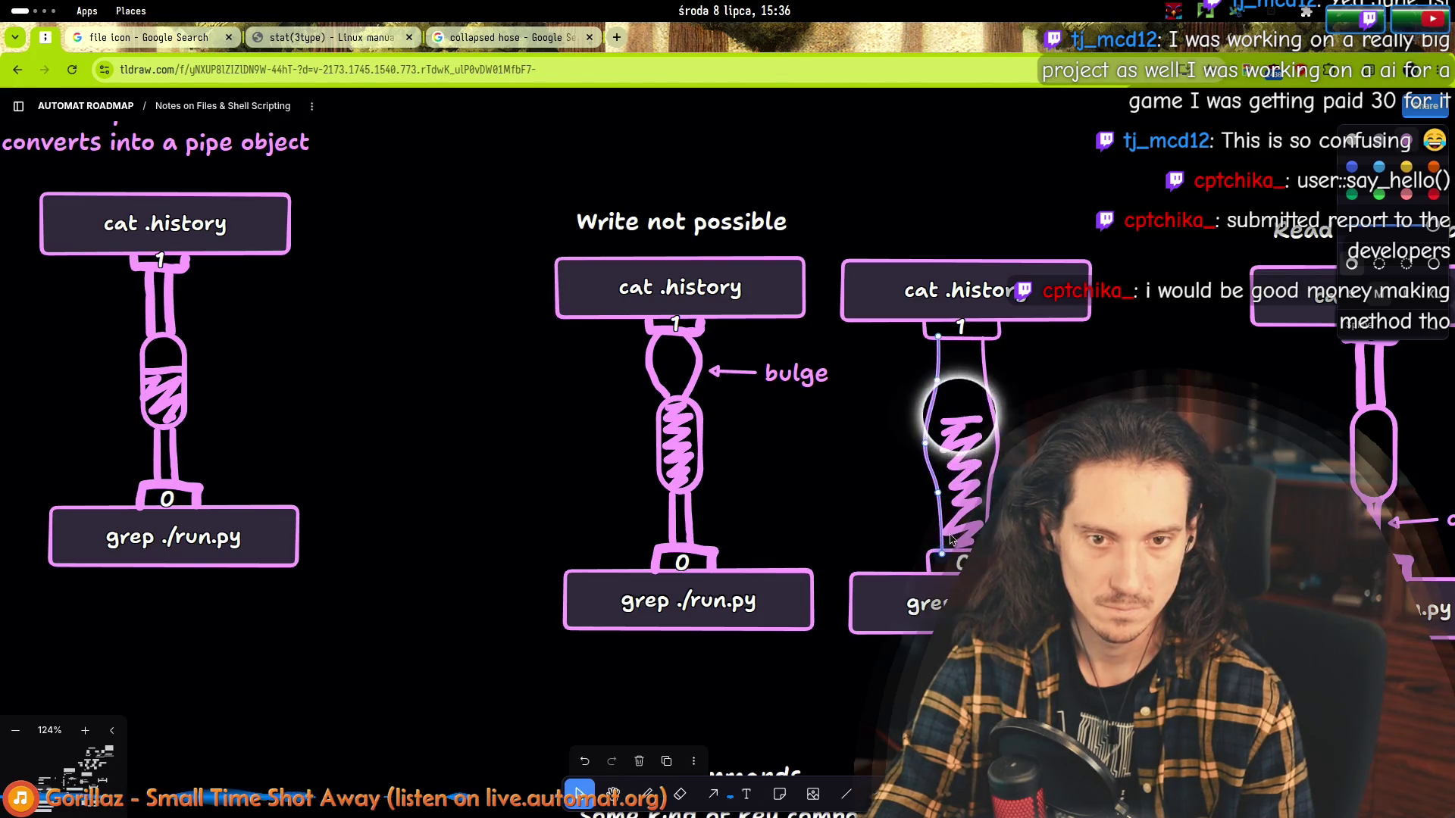
{"action": "key", "text": "Delete"}
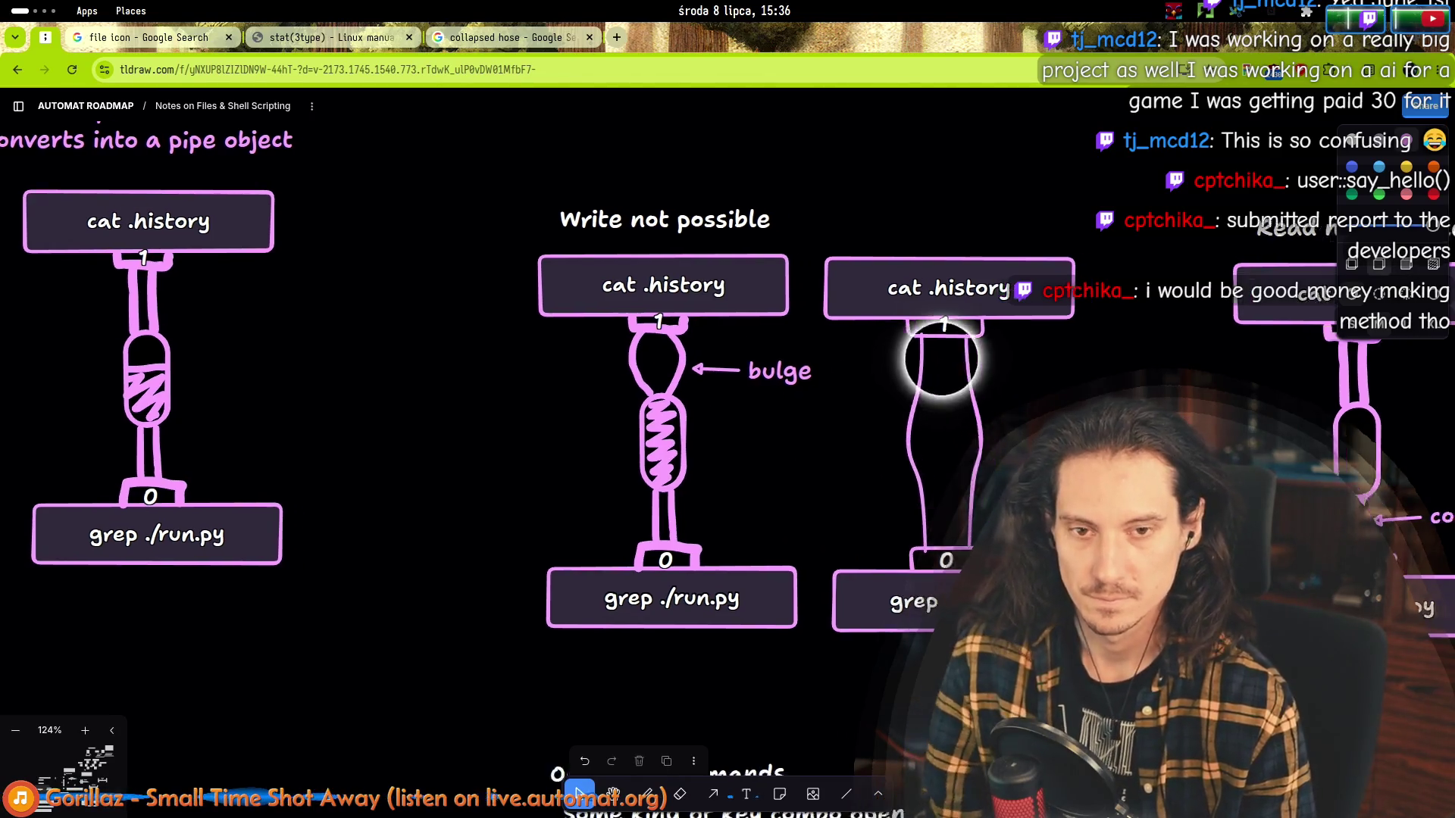
{"action": "scroll", "coordinate": [942, 341], "scroll_direction": "right", "scroll_amount": 2}
Freehand a zigzag spring running down inside the widened hose.
{"action": "left_click", "coordinate": [647, 795]}
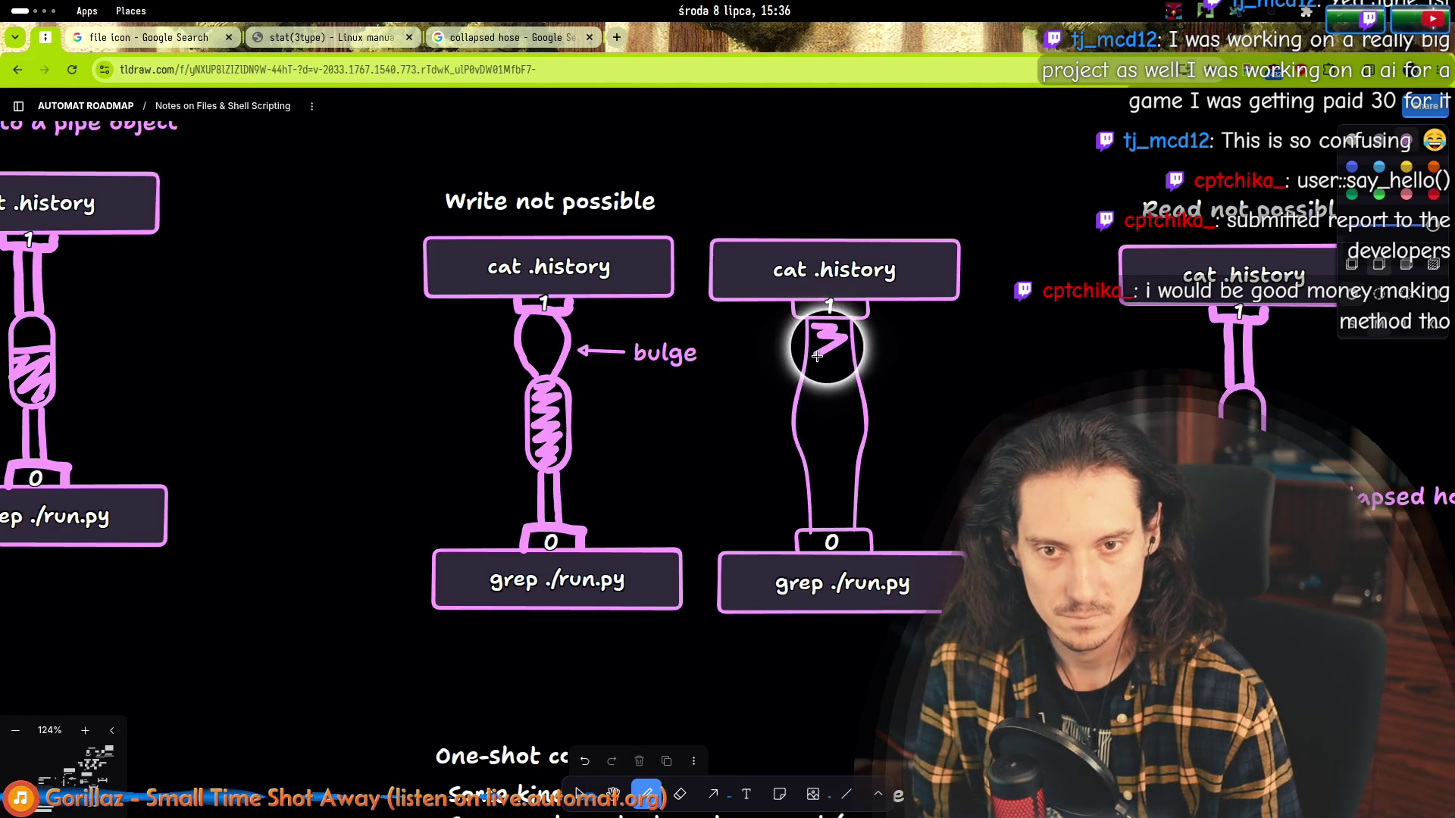
{"action": "left_click_drag", "start_coordinate": [813, 375], "coordinate": [852, 374]}
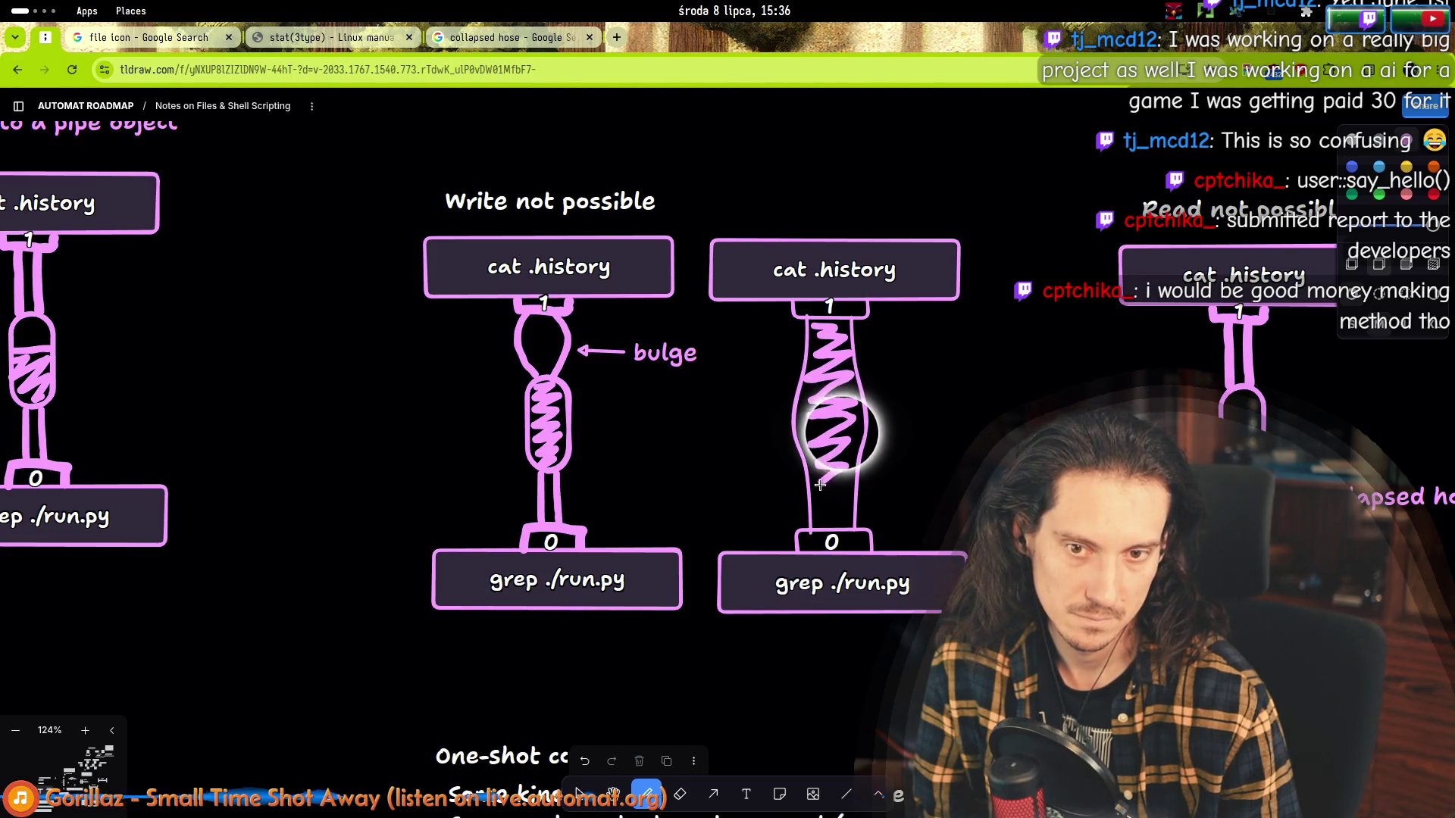
{"action": "mouse_move", "coordinate": [819, 484]}
{"action": "left_mouse_down"}
{"action": "mouse_move", "coordinate": [824, 509]}
{"action": "mouse_move", "coordinate": [876, 422]}
{"action": "left_mouse_up"}
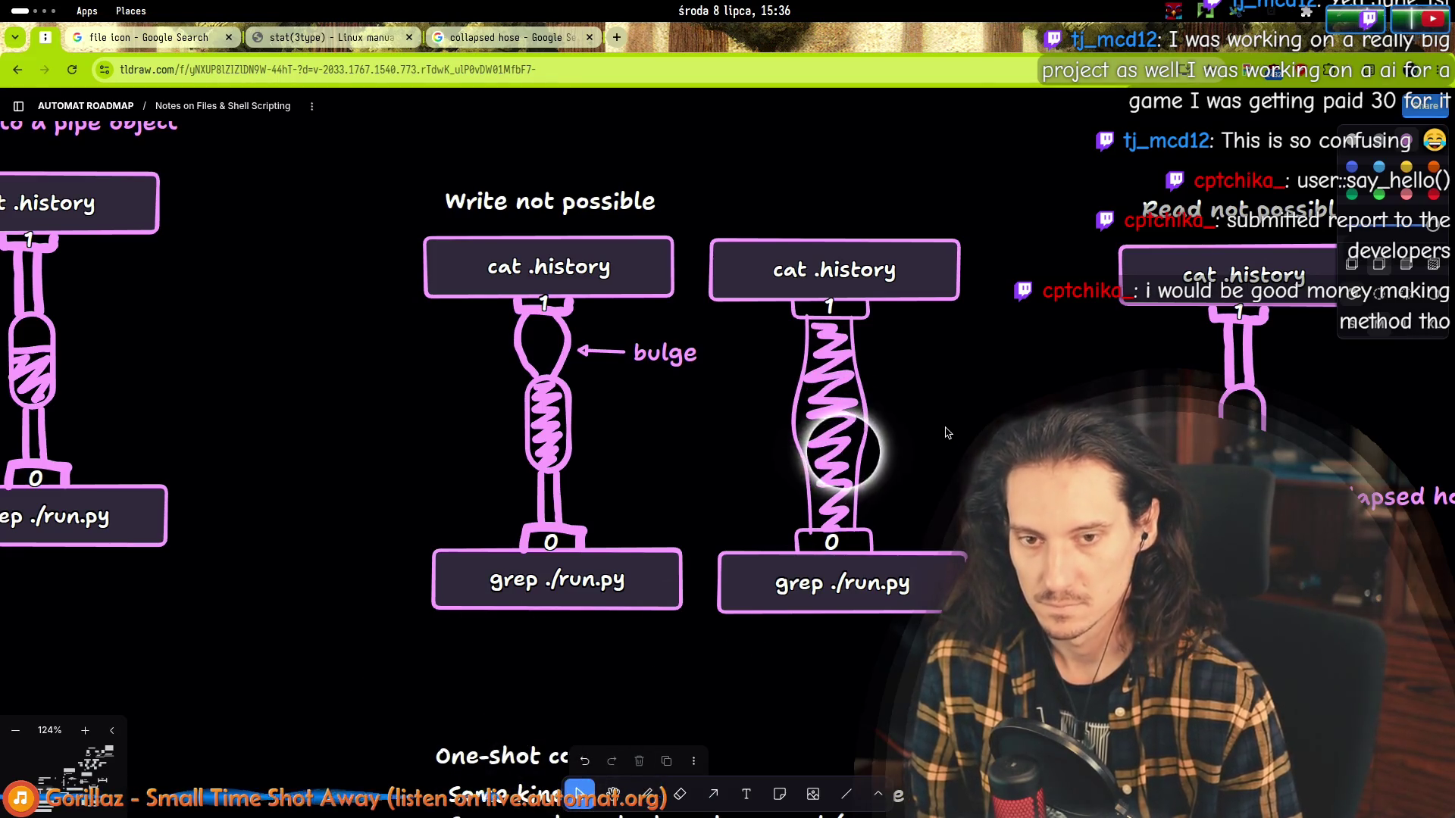
{"action": "scroll", "coordinate": [818, 455], "scroll_direction": "down", "scroll_amount": 2}
{"action": "scroll", "coordinate": [456, 470], "scroll_direction": "down", "scroll_amount": 2}
{"action": "scroll", "coordinate": [634, 482], "scroll_direction": "down", "scroll_amount": 2}
{"action": "scroll", "coordinate": [633, 482], "scroll_direction": "down", "scroll_amount": 2}
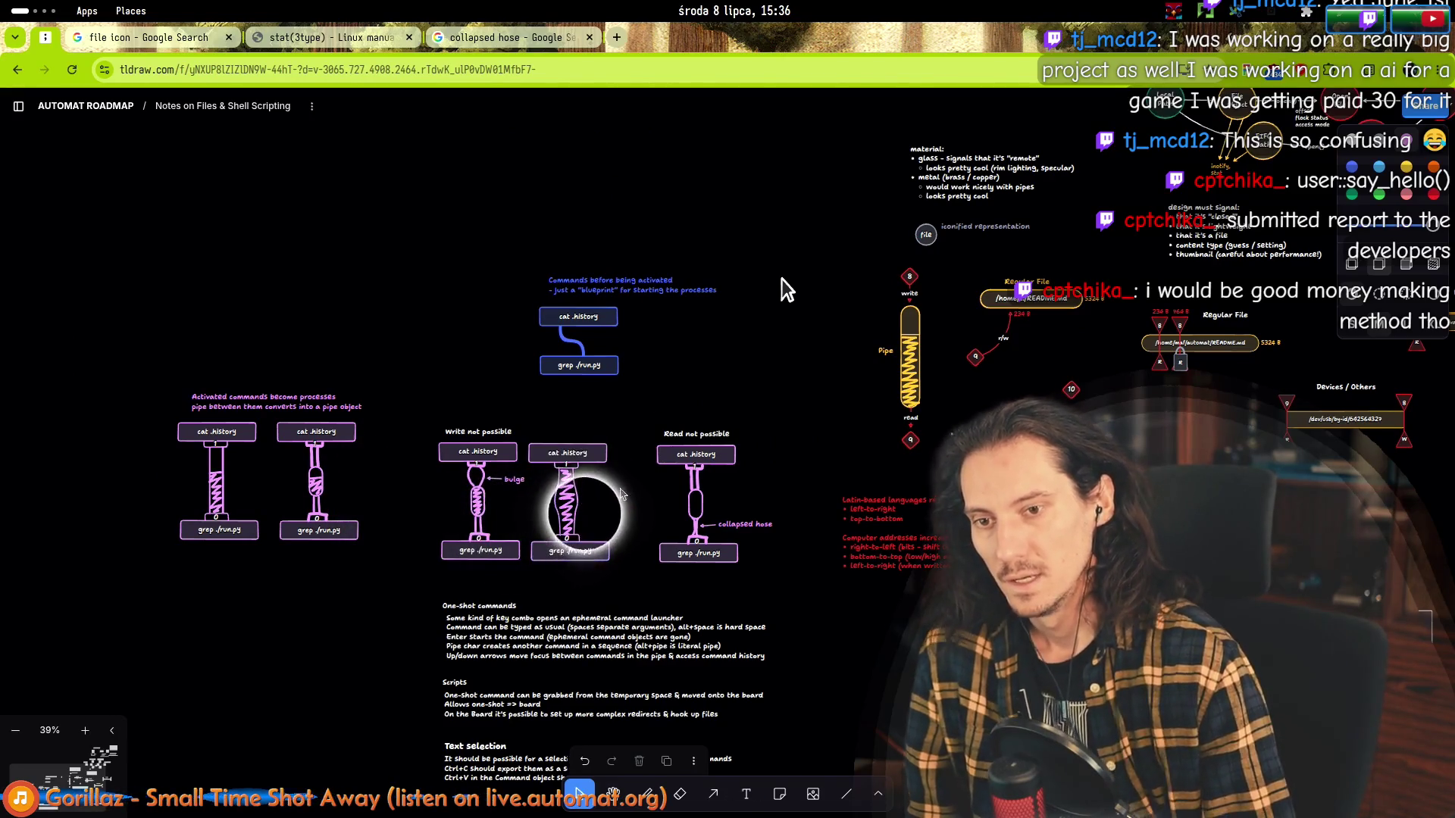
Shift both not-possible hose diagrams slightly up and left.
{"action": "left_click", "coordinate": [580, 495]}
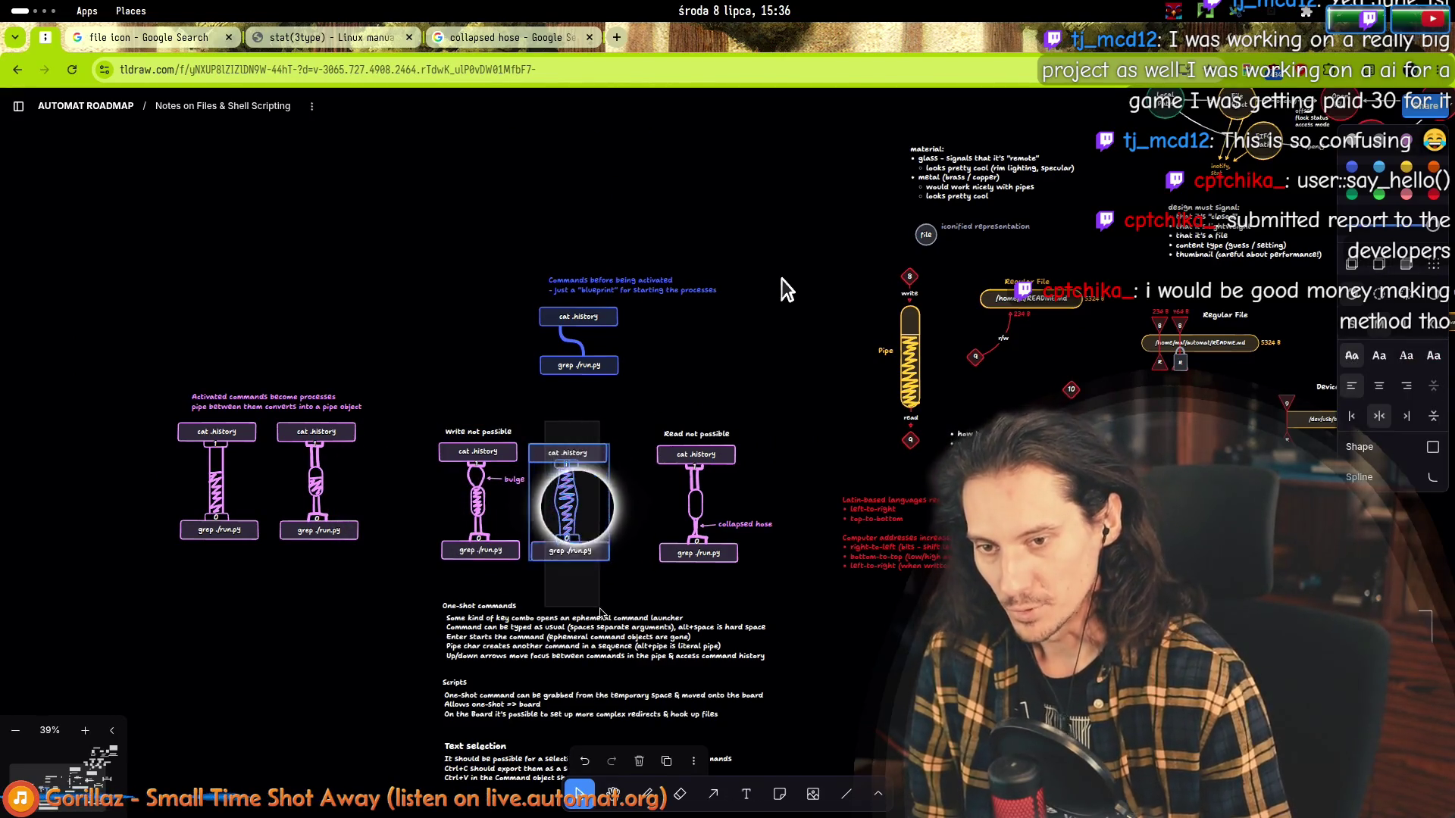
{"action": "key", "text": "Escape"}
{"action": "left_click", "coordinate": [574, 472]}
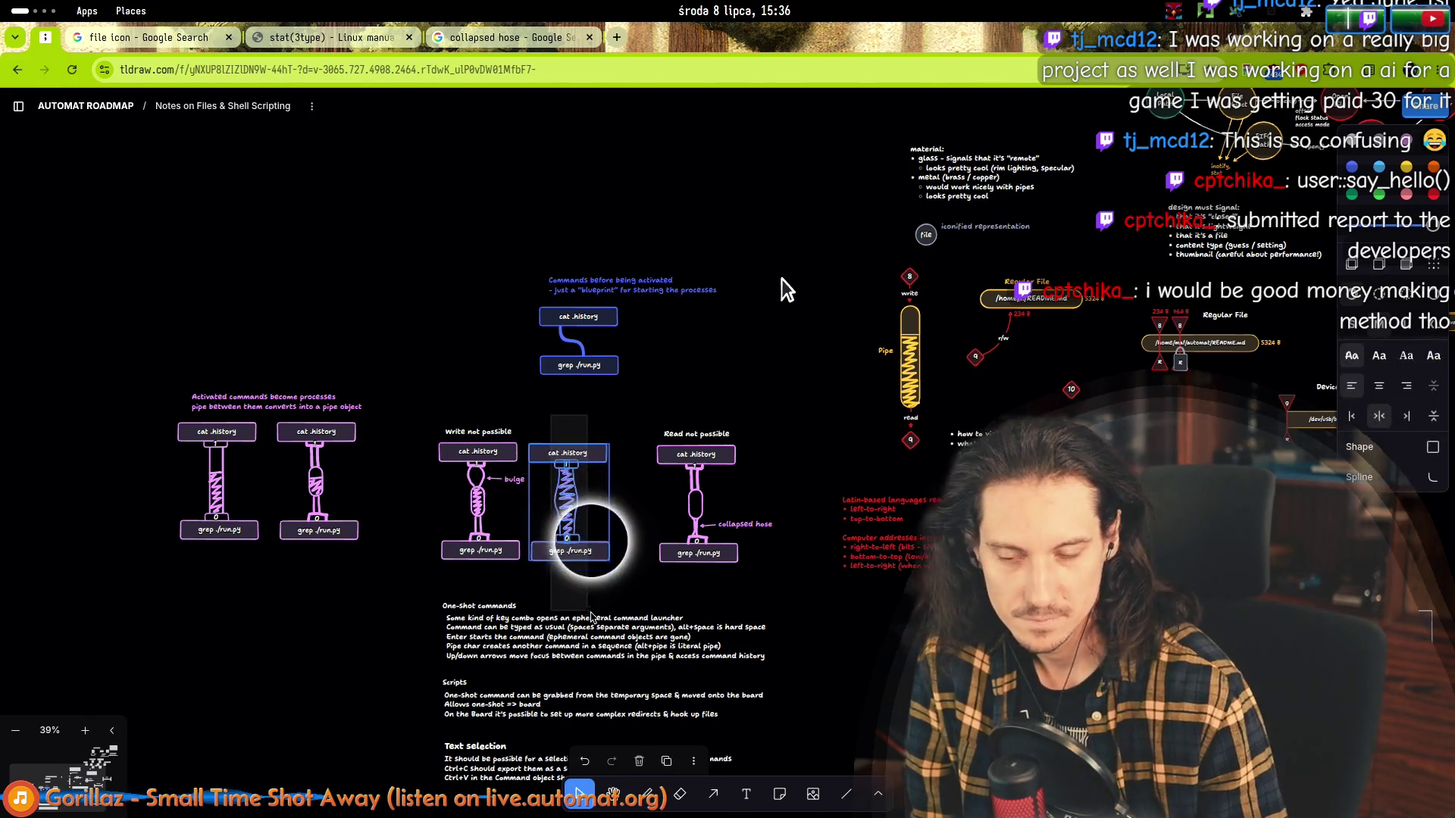
{"action": "key", "text": "Escape"}
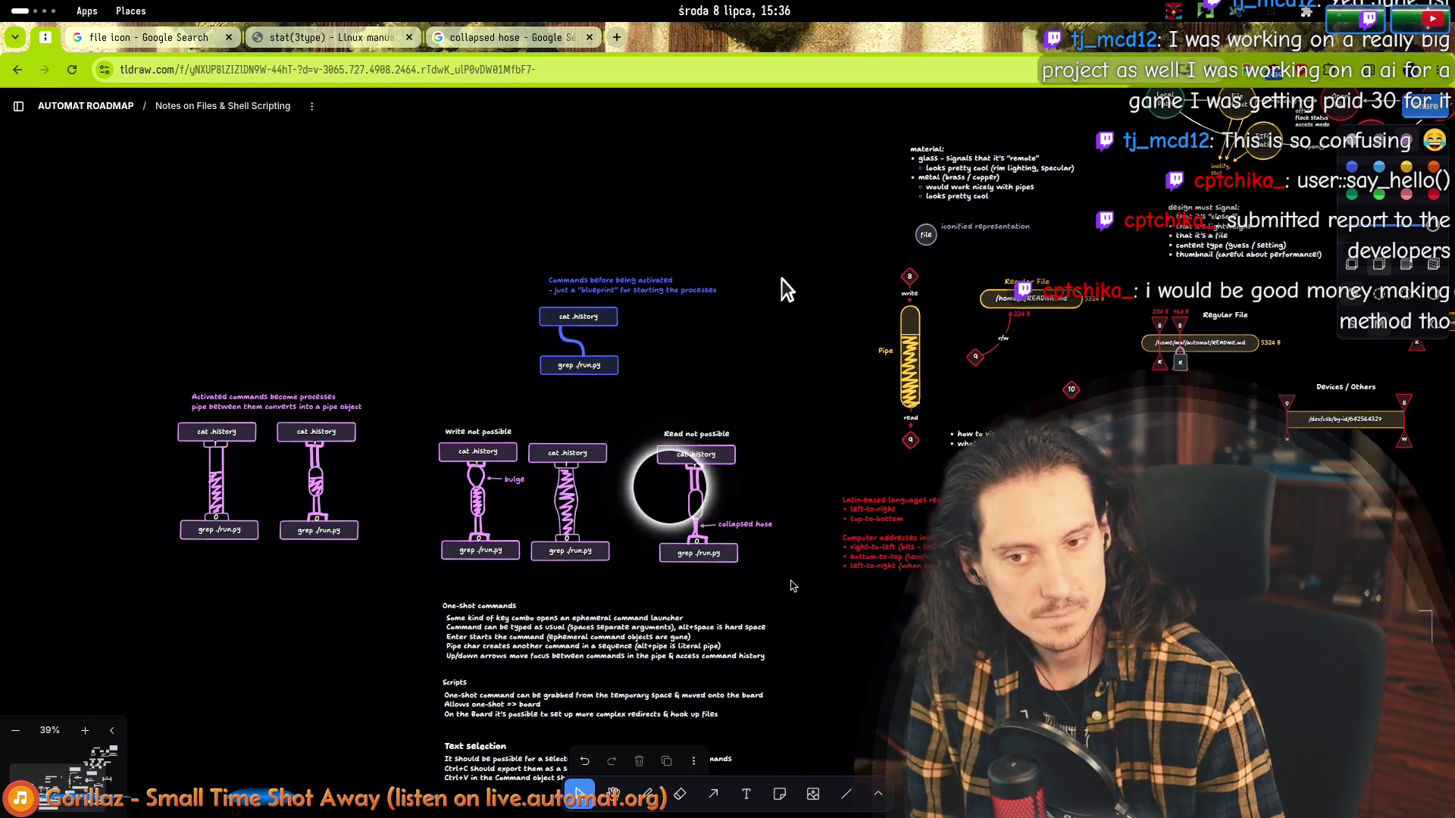
{"action": "scroll", "coordinate": [793, 596], "scroll_direction": "up", "scroll_amount": 5}
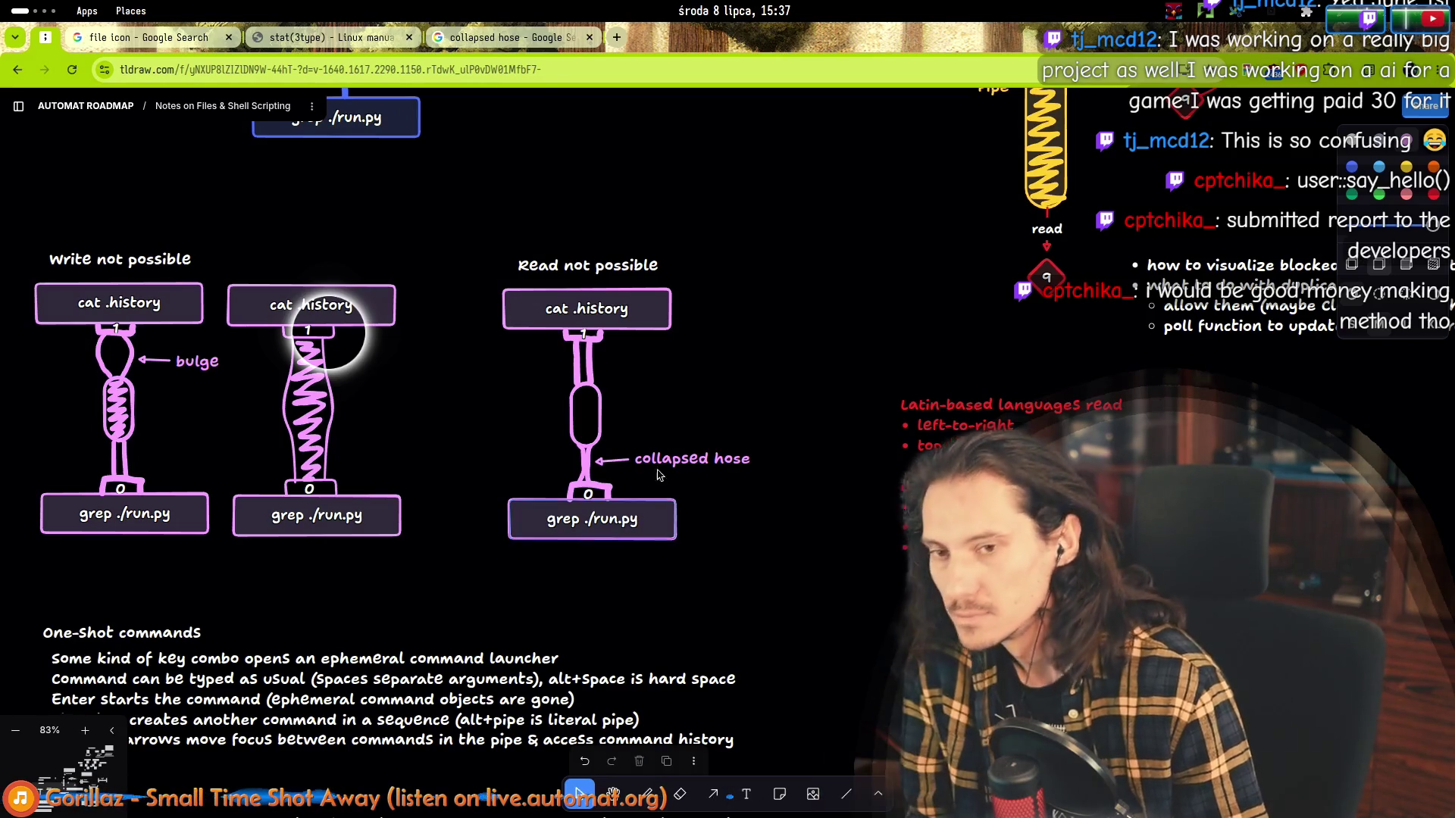
{"action": "scroll", "coordinate": [621, 354], "scroll_direction": "up", "scroll_amount": 3}
{"action": "left_click", "coordinate": [717, 495]}
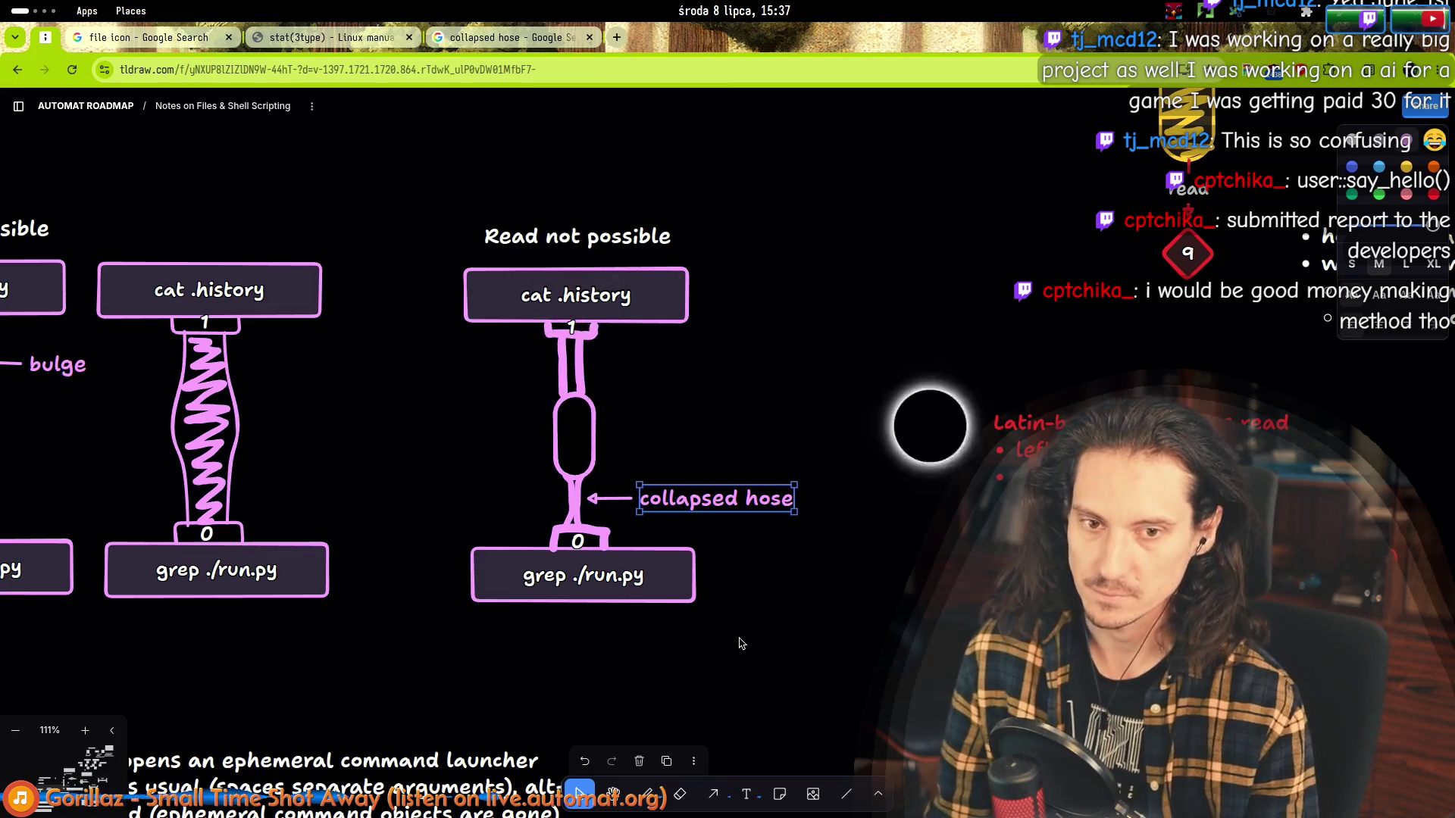
{"action": "scroll", "coordinate": [739, 653], "scroll_direction": "down", "scroll_amount": 5}
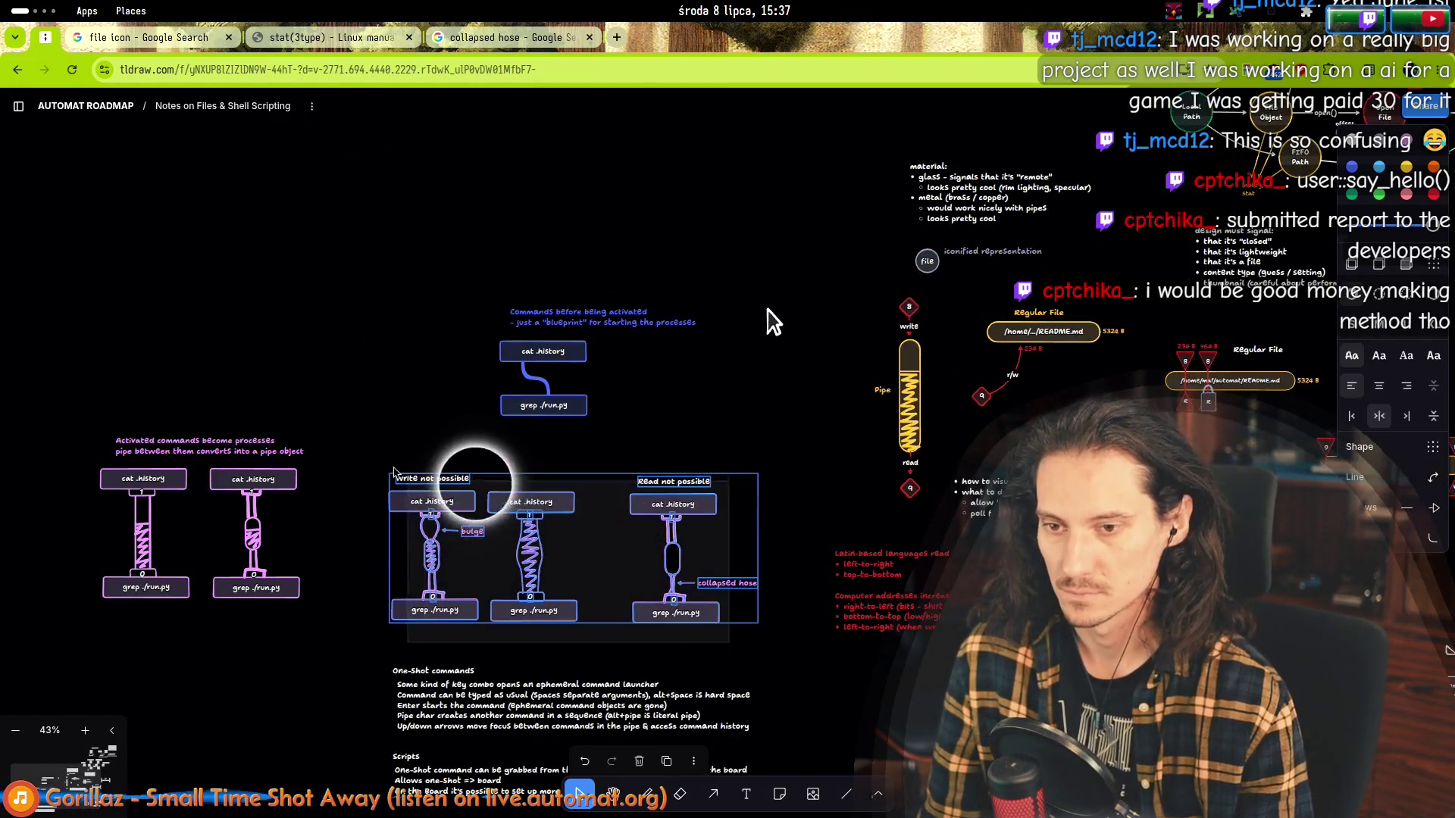
{"action": "left_click_drag", "start_coordinate": [718, 644], "coordinate": [386, 432]}
{"action": "left_click_drag", "start_coordinate": [504, 487], "coordinate": [481, 473]}
{"action": "key", "text": "Escape"}
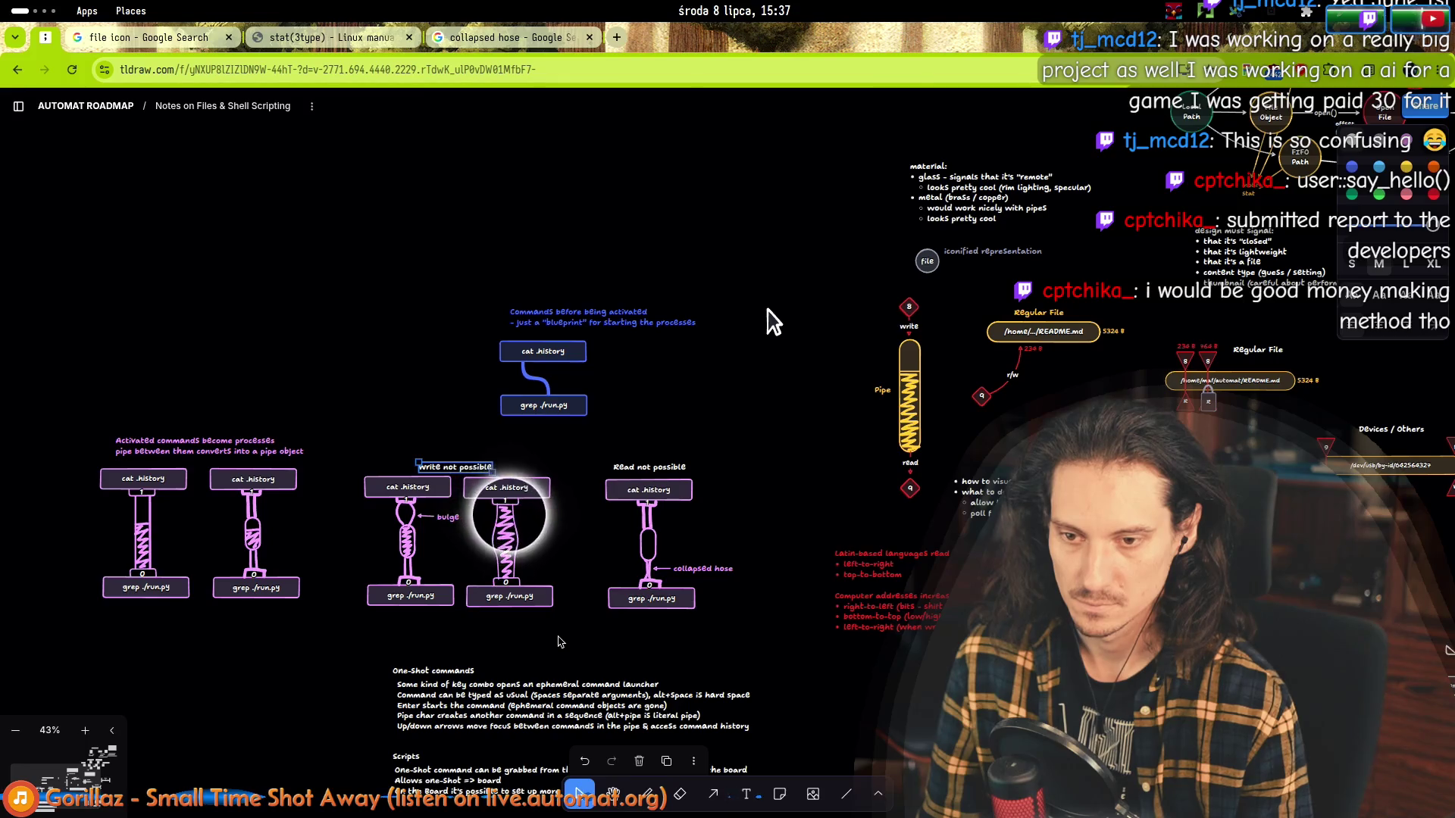
Move the wide spring hose right, nudge the Read not possible diagram and deselect.
{"action": "left_click", "coordinate": [507, 524]}
{"action": "mouse_move", "coordinate": [524, 532]}
{"action": "left_mouse_down"}
{"action": "mouse_move", "coordinate": [576, 500]}
{"action": "mouse_move", "coordinate": [711, 582]}
{"action": "left_mouse_up"}
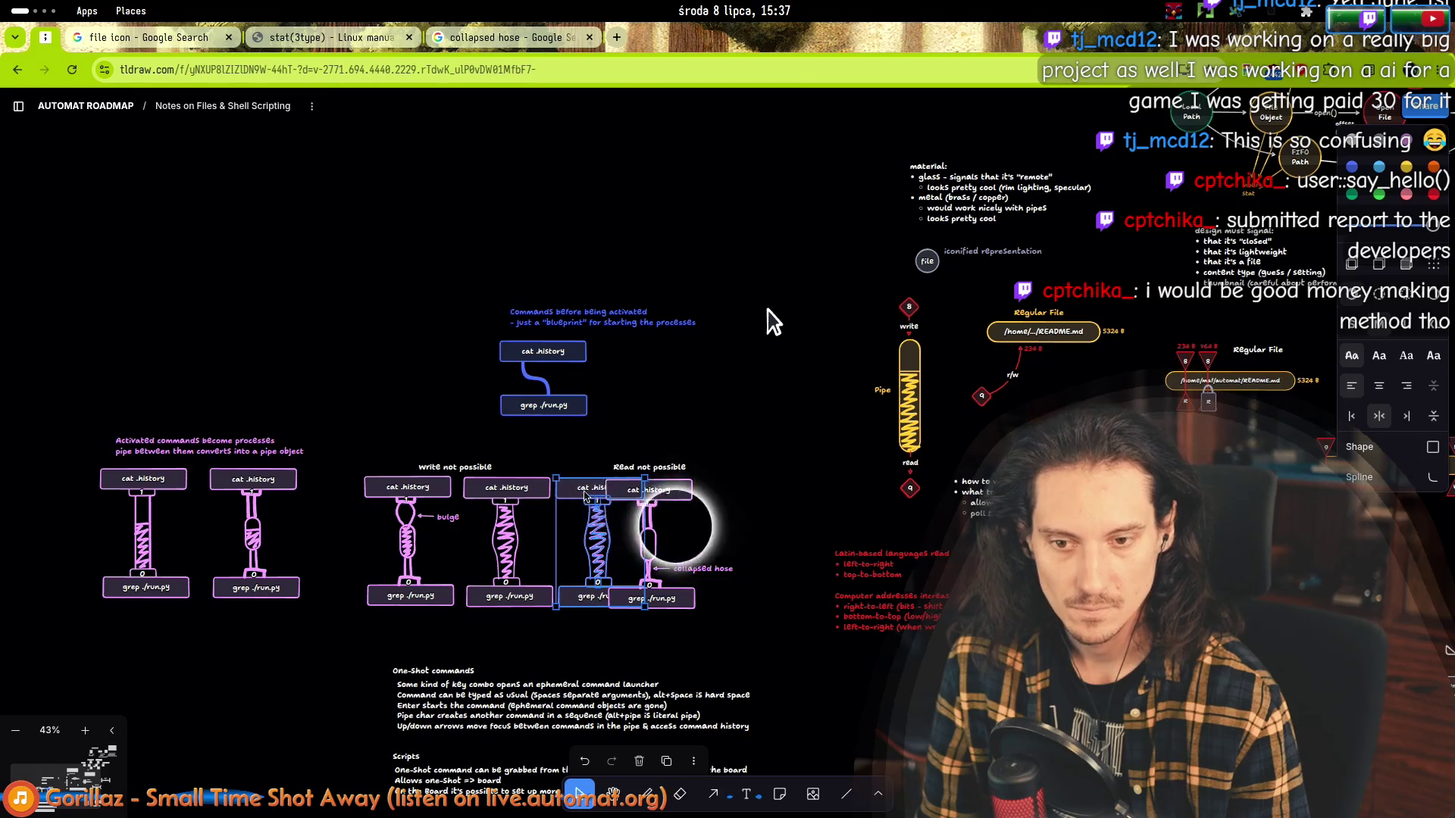
{"action": "left_click", "coordinate": [766, 645]}
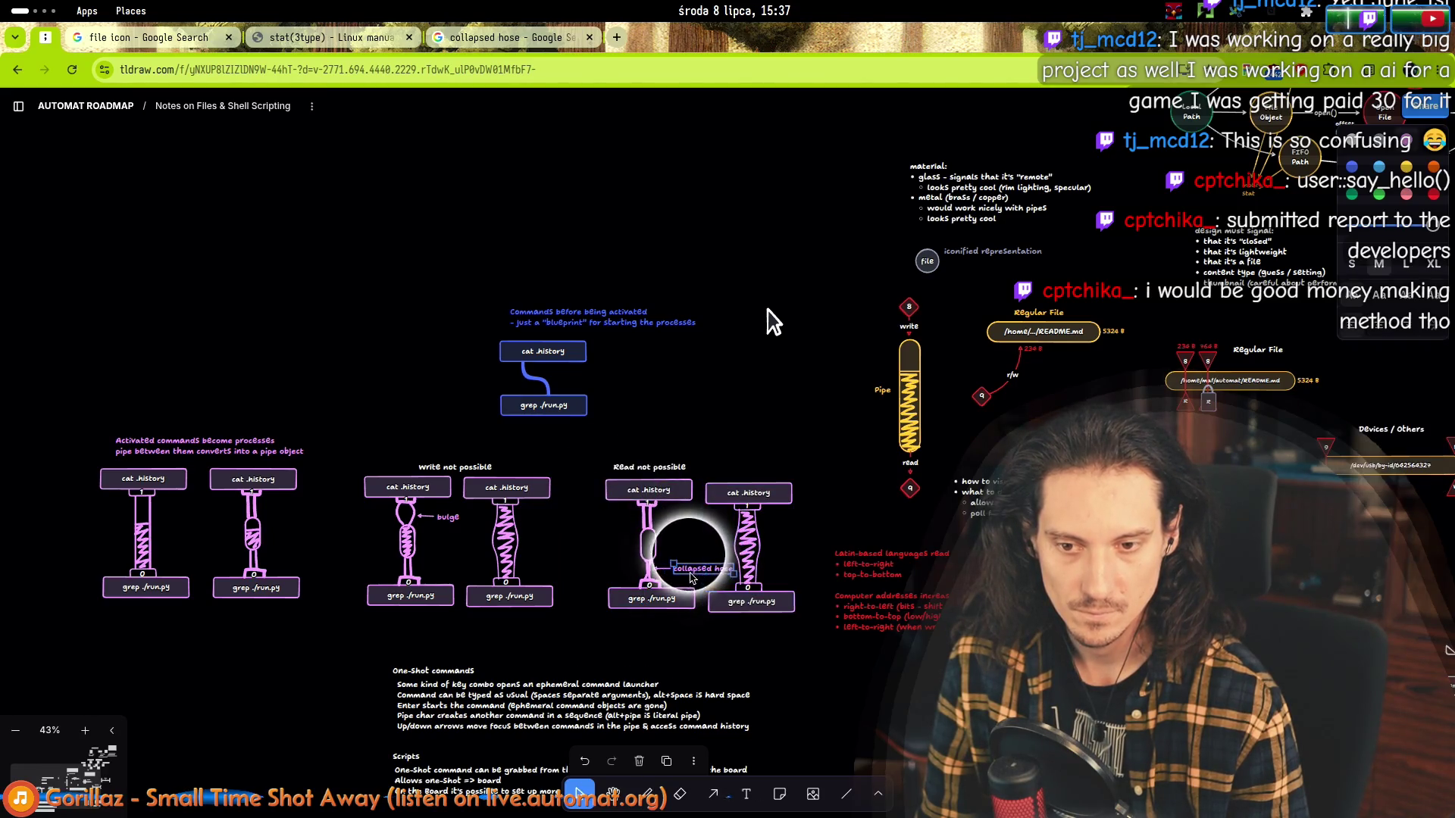
{"action": "left_click_drag", "start_coordinate": [665, 490], "coordinate": [649, 491]}
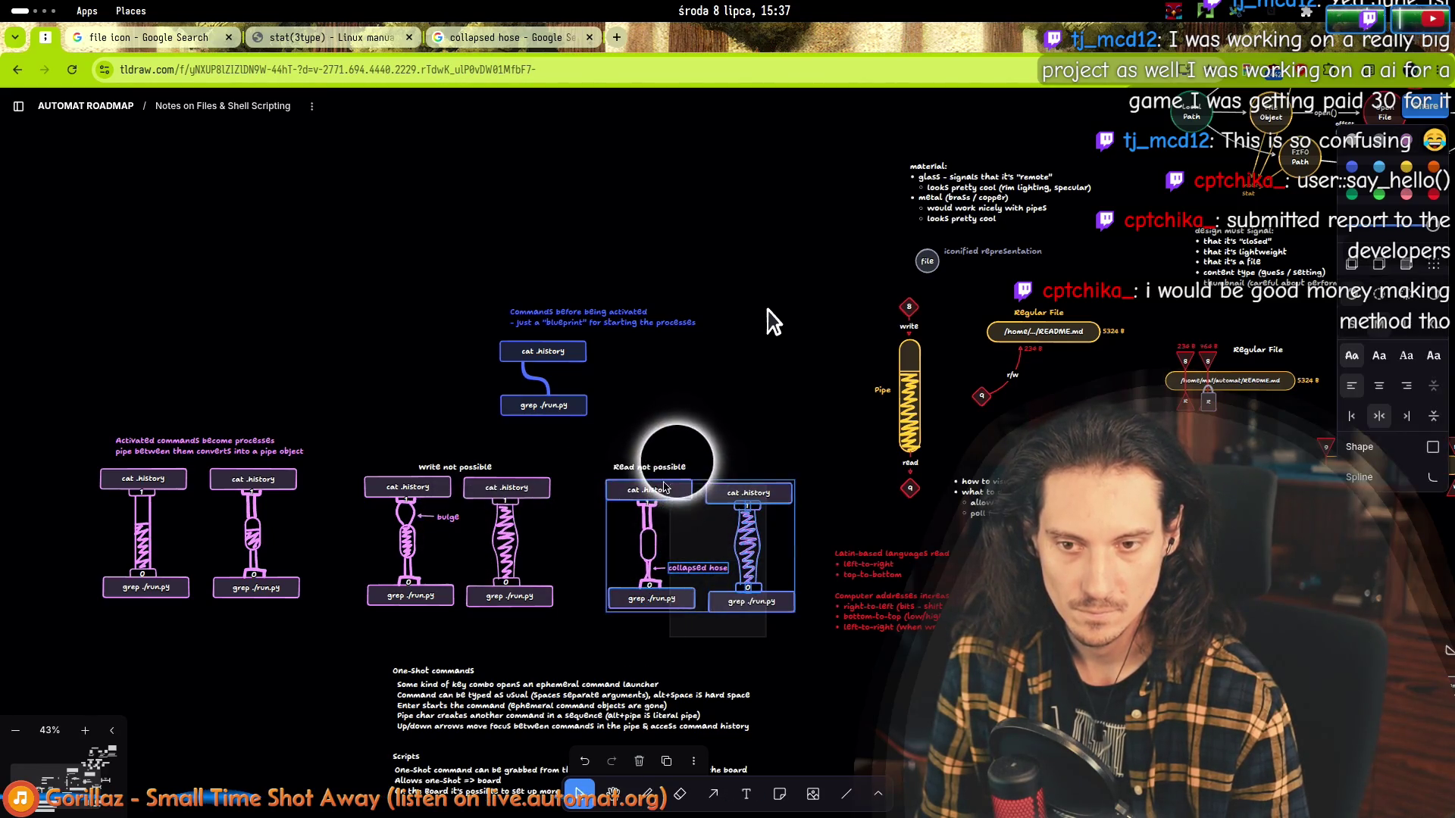
{"action": "key", "text": "ctrl+z"}
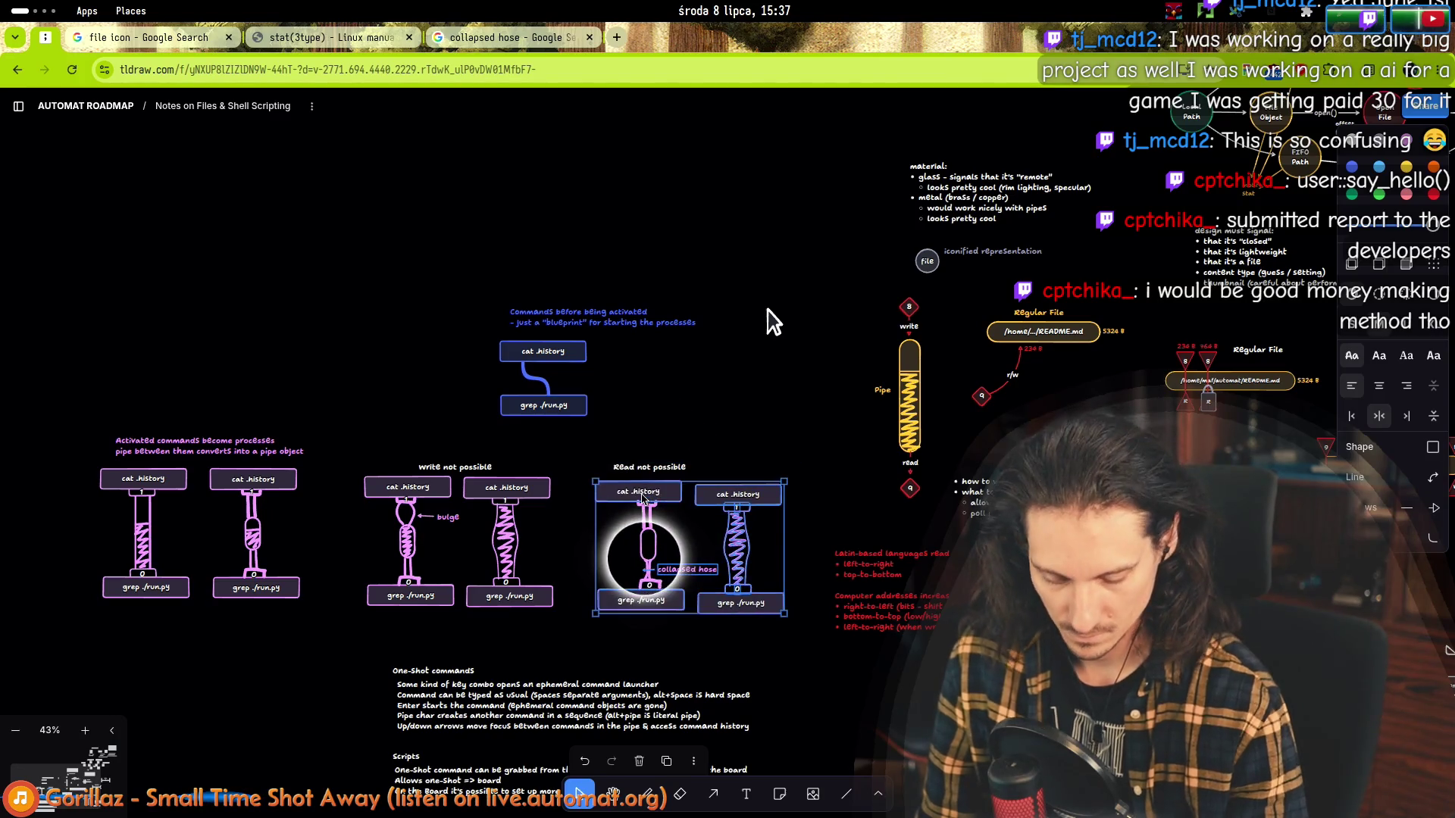
{"action": "key", "text": "ctrl+z"}
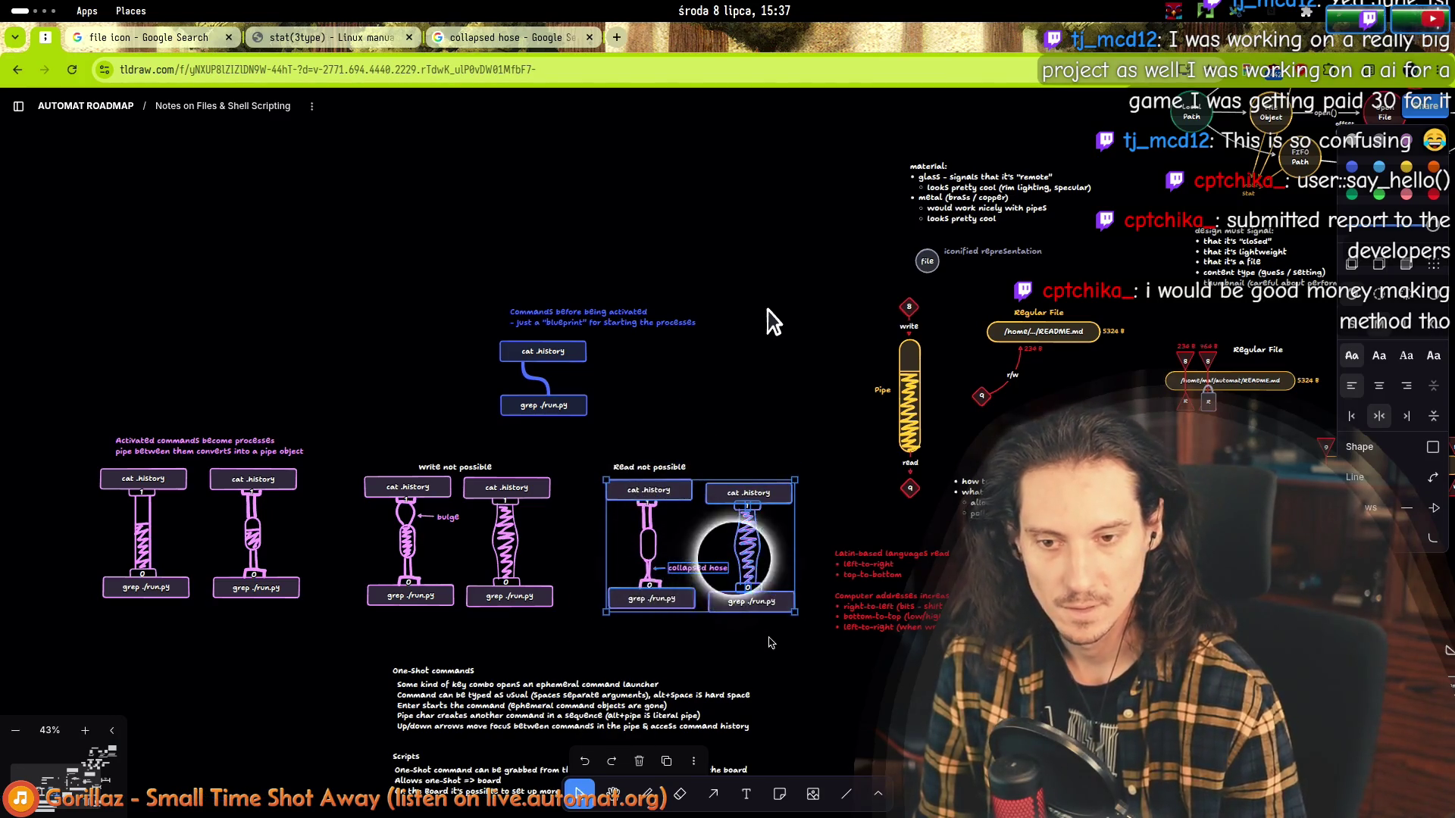
{"action": "key", "text": "ctrl+shift+z"}
{"action": "key", "text": "ctrl+shift+z"}
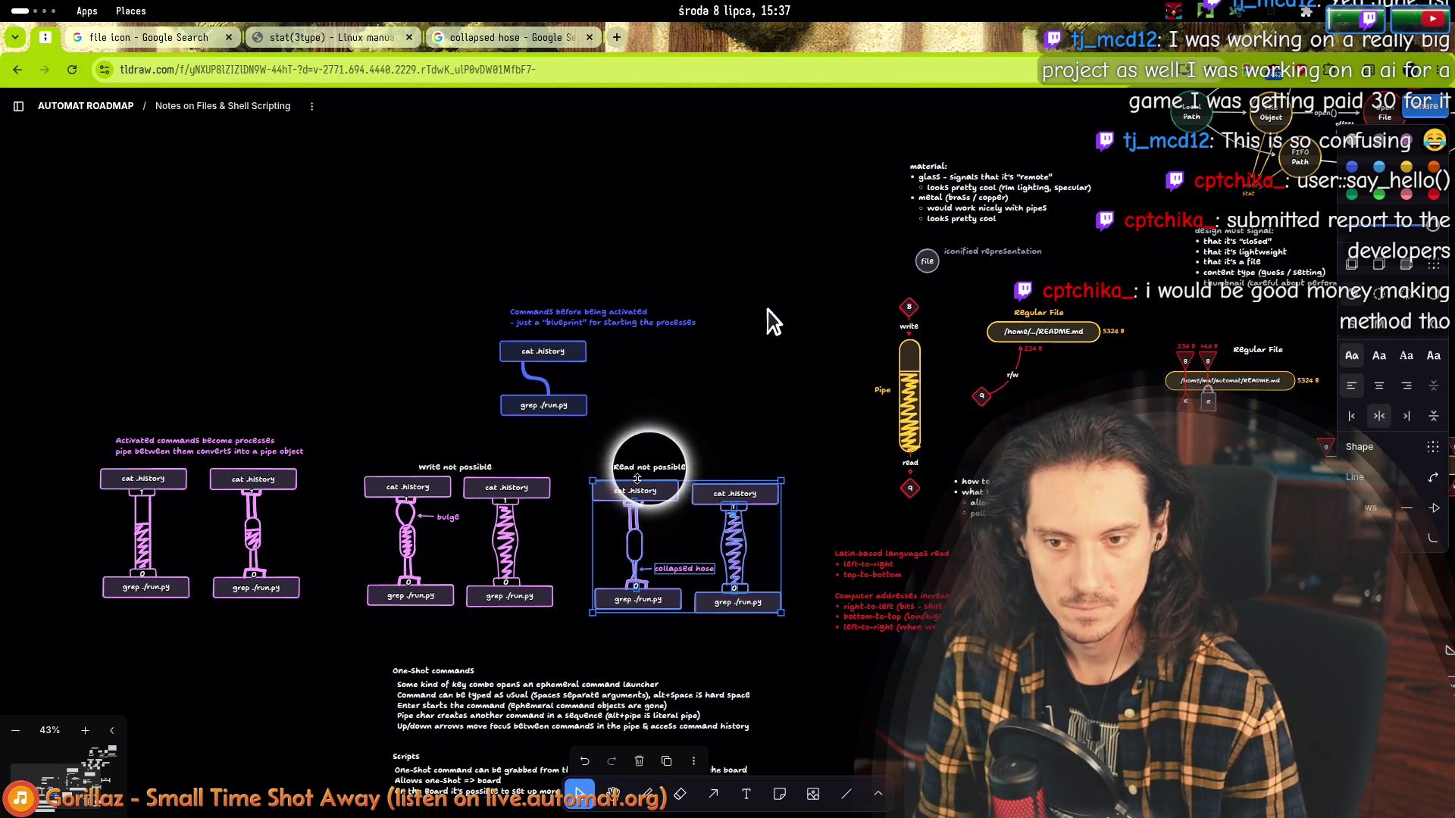
{"action": "left_click", "coordinate": [688, 482]}
{"action": "scroll", "coordinate": [746, 569], "scroll_direction": "up", "scroll_amount": 5}
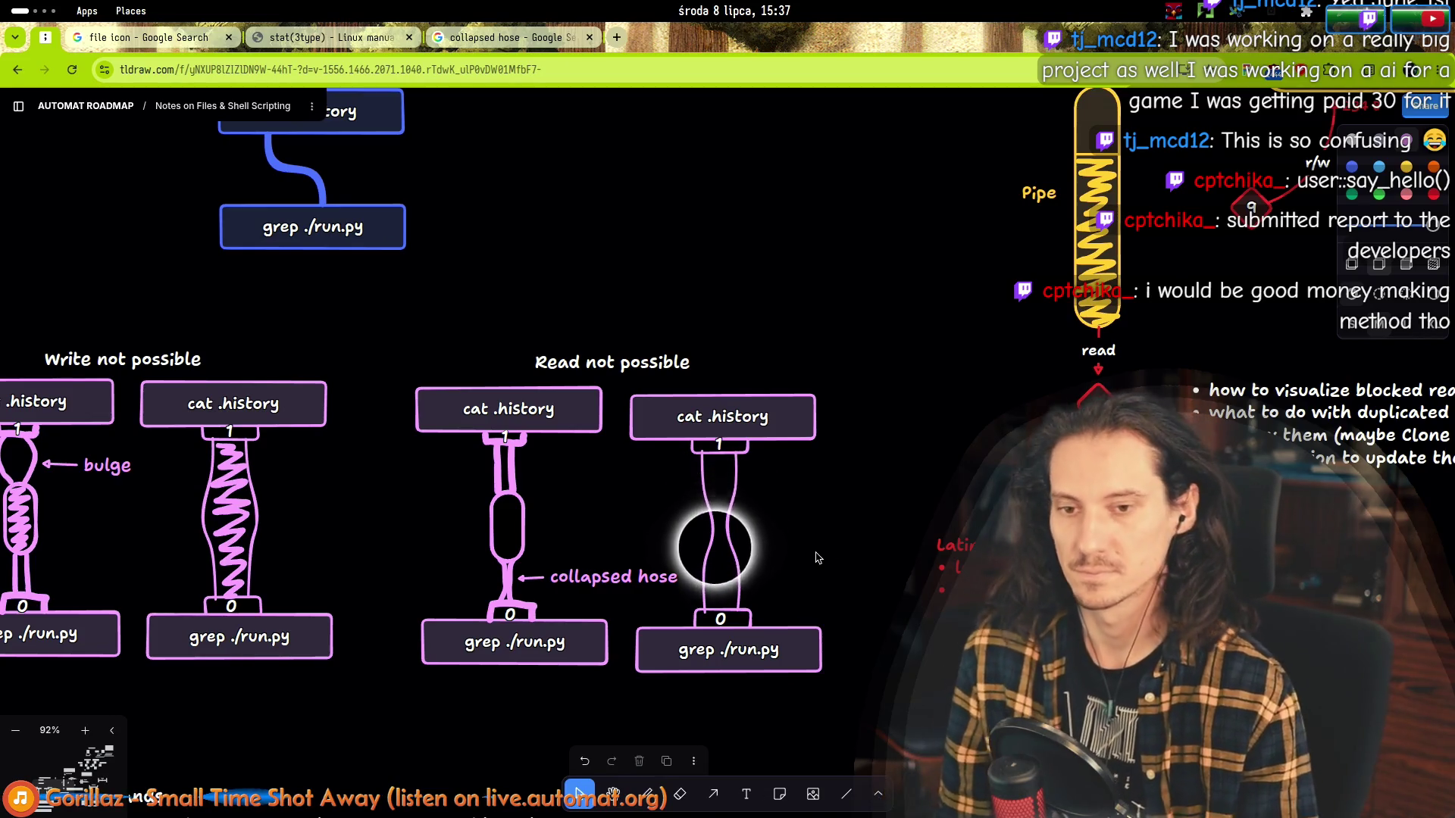
{"action": "scroll", "coordinate": [788, 558], "scroll_direction": "down", "scroll_amount": 3}
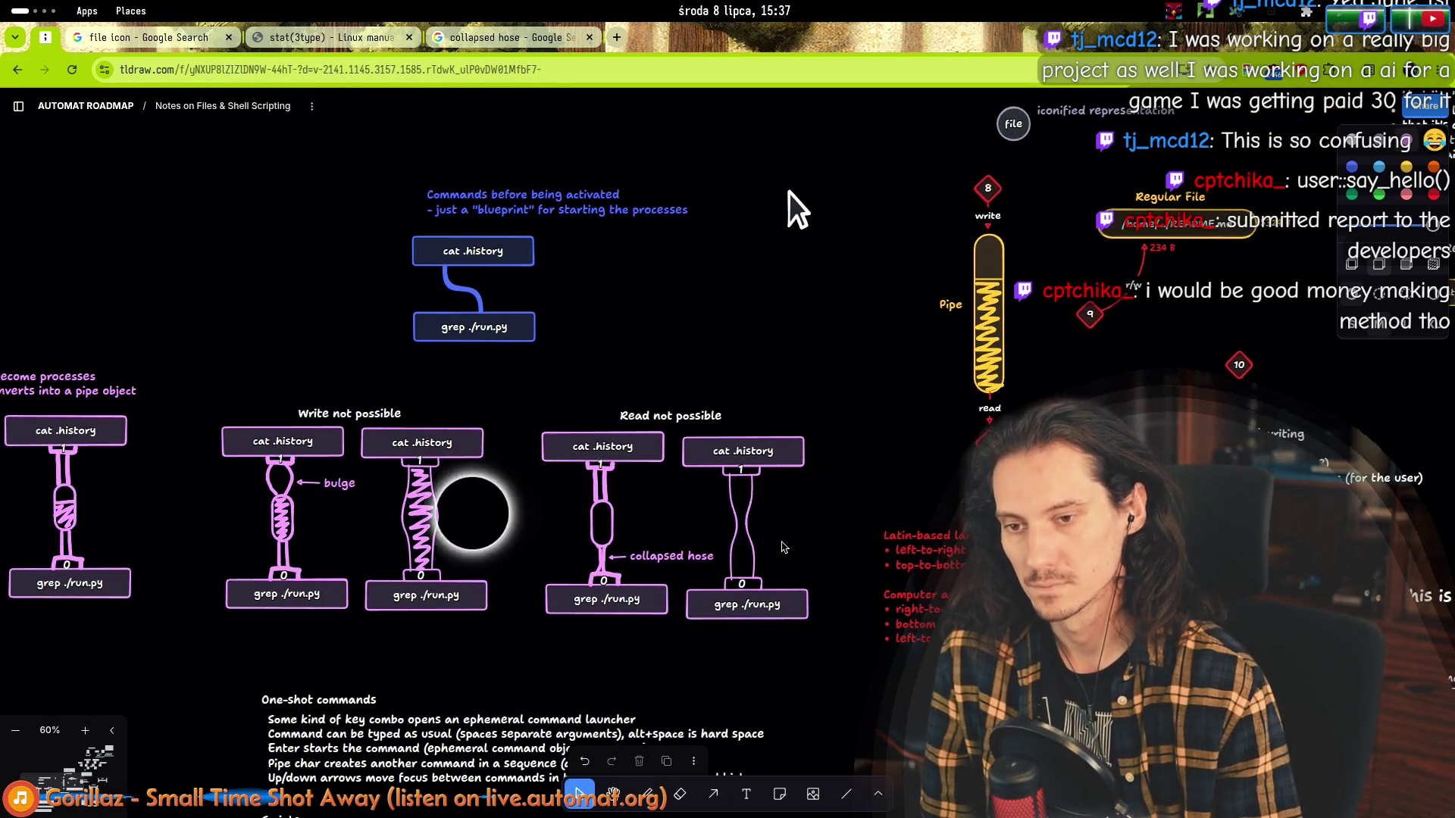
{"action": "scroll", "coordinate": [781, 546], "scroll_direction": "down", "scroll_amount": 2}
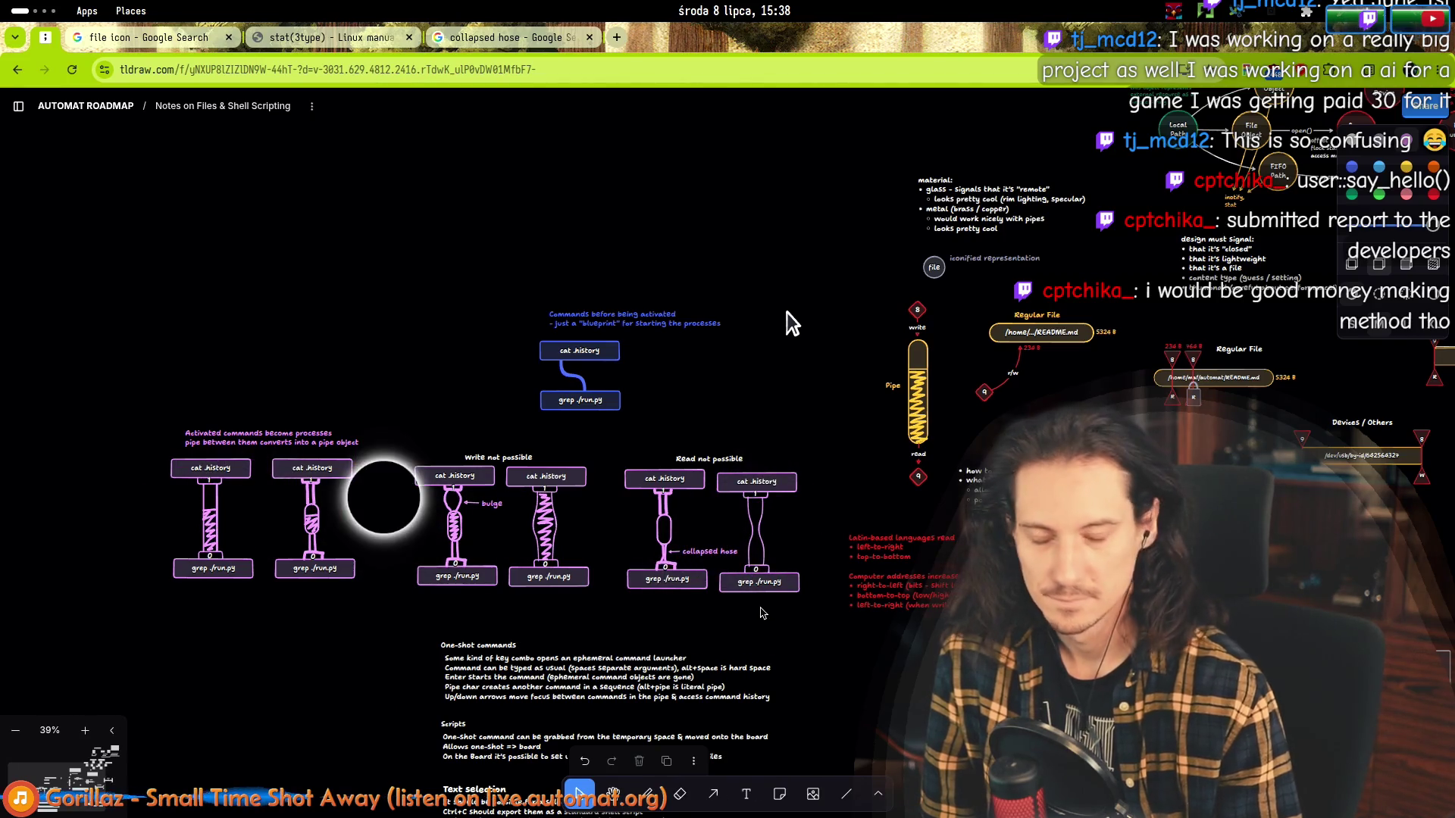
{"action": "scroll", "coordinate": [795, 259], "scroll_direction": "up", "scroll_amount": 2}
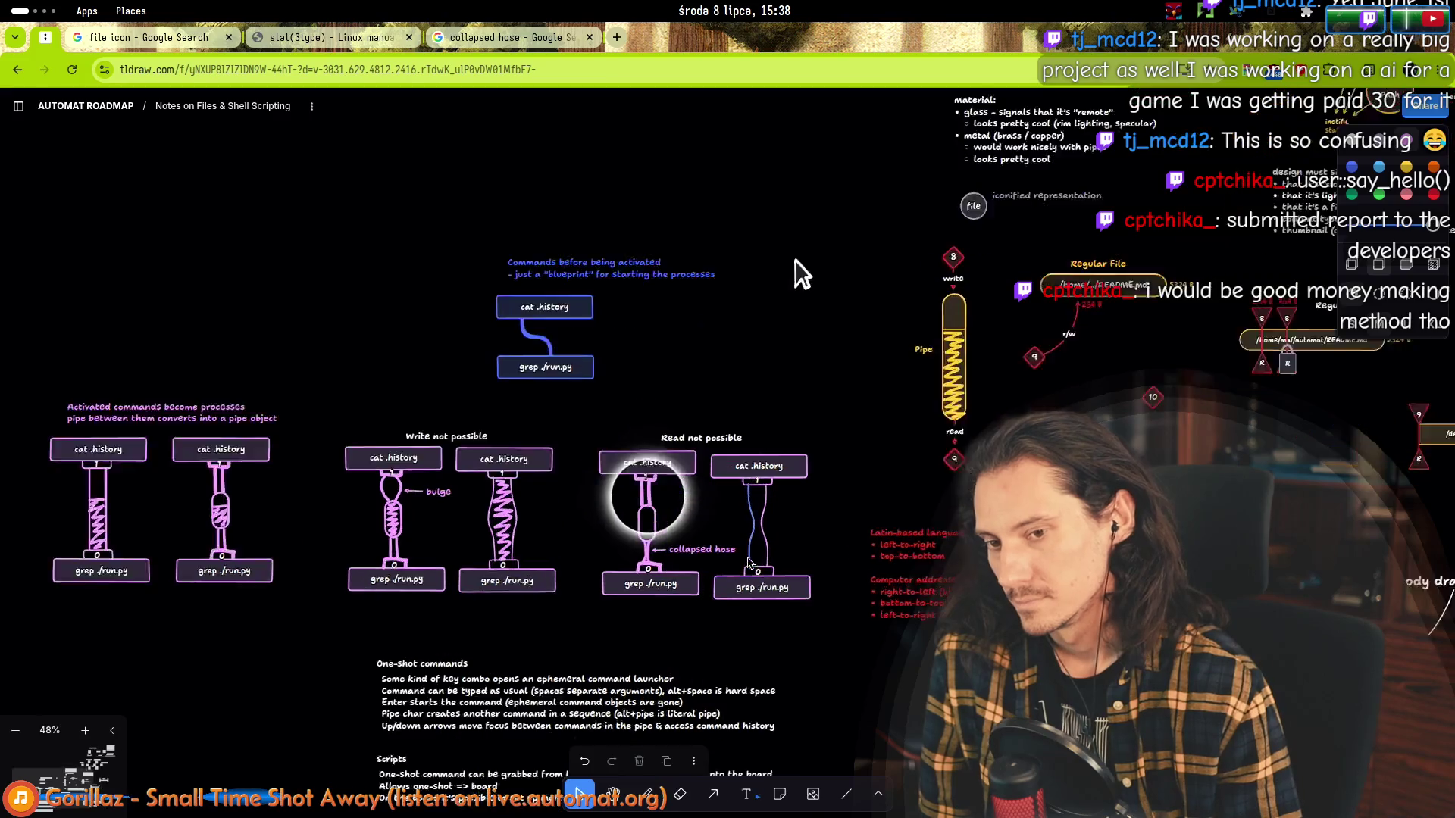
{"action": "scroll", "coordinate": [794, 260], "scroll_direction": "up", "scroll_amount": 3}
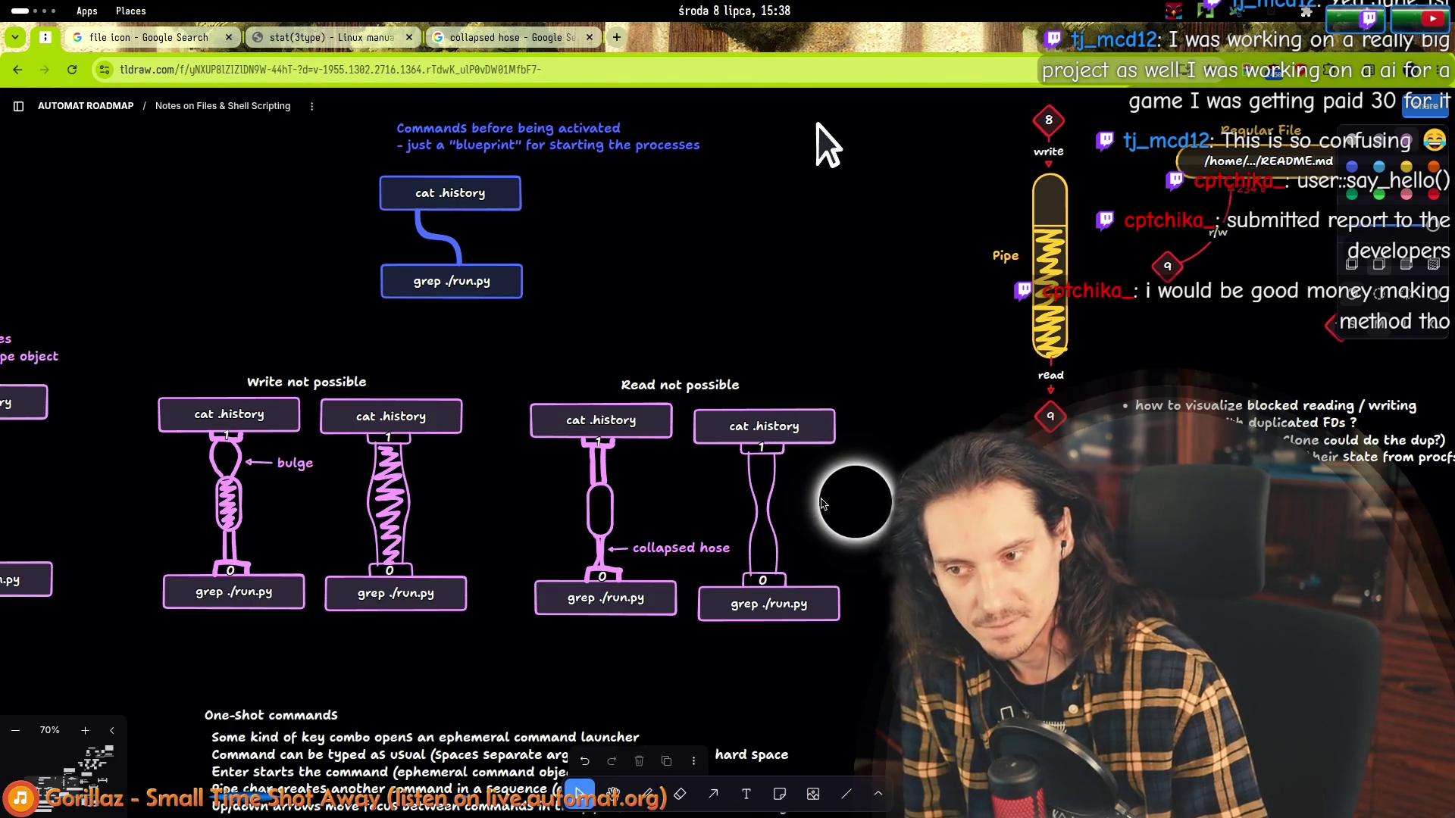
{"action": "scroll", "coordinate": [833, 277], "scroll_direction": "down", "scroll_amount": 1}
{"action": "scroll", "coordinate": [838, 331], "scroll_direction": "down", "scroll_amount": 1}
{"action": "scroll", "coordinate": [847, 262], "scroll_direction": "up", "scroll_amount": 1}
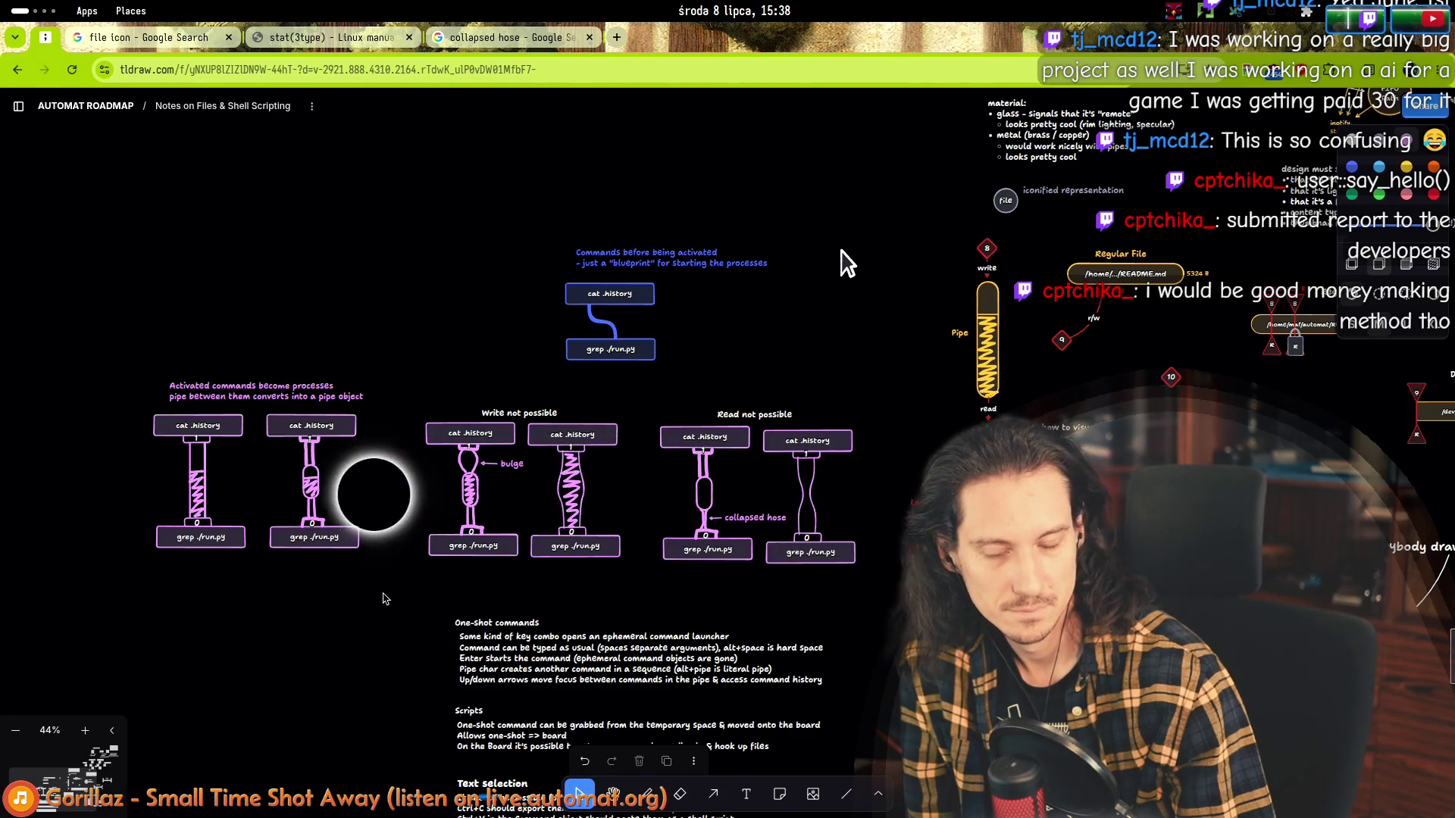
{"action": "scroll", "coordinate": [384, 599], "scroll_direction": "up", "scroll_amount": 2}
{"action": "scroll", "coordinate": [385, 593], "scroll_direction": "up", "scroll_amount": 2}
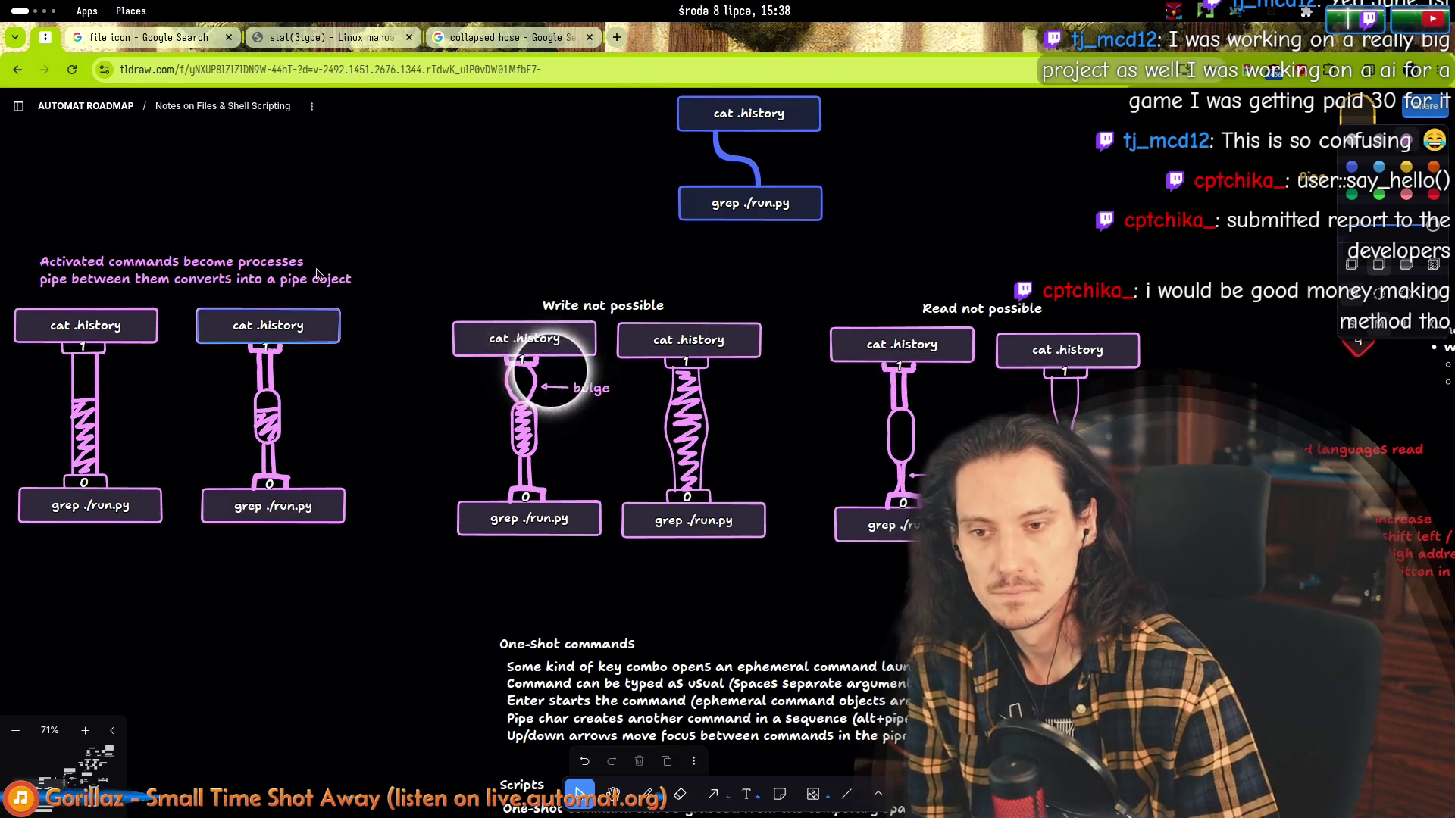
{"action": "scroll", "coordinate": [349, 243], "scroll_direction": "down", "scroll_amount": 5}
{"action": "scroll", "coordinate": [466, 454], "scroll_direction": "up", "scroll_amount": 1}
{"action": "scroll", "coordinate": [454, 478], "scroll_direction": "up", "scroll_amount": 2}
{"action": "scroll", "coordinate": [421, 477], "scroll_direction": "up", "scroll_amount": 2}
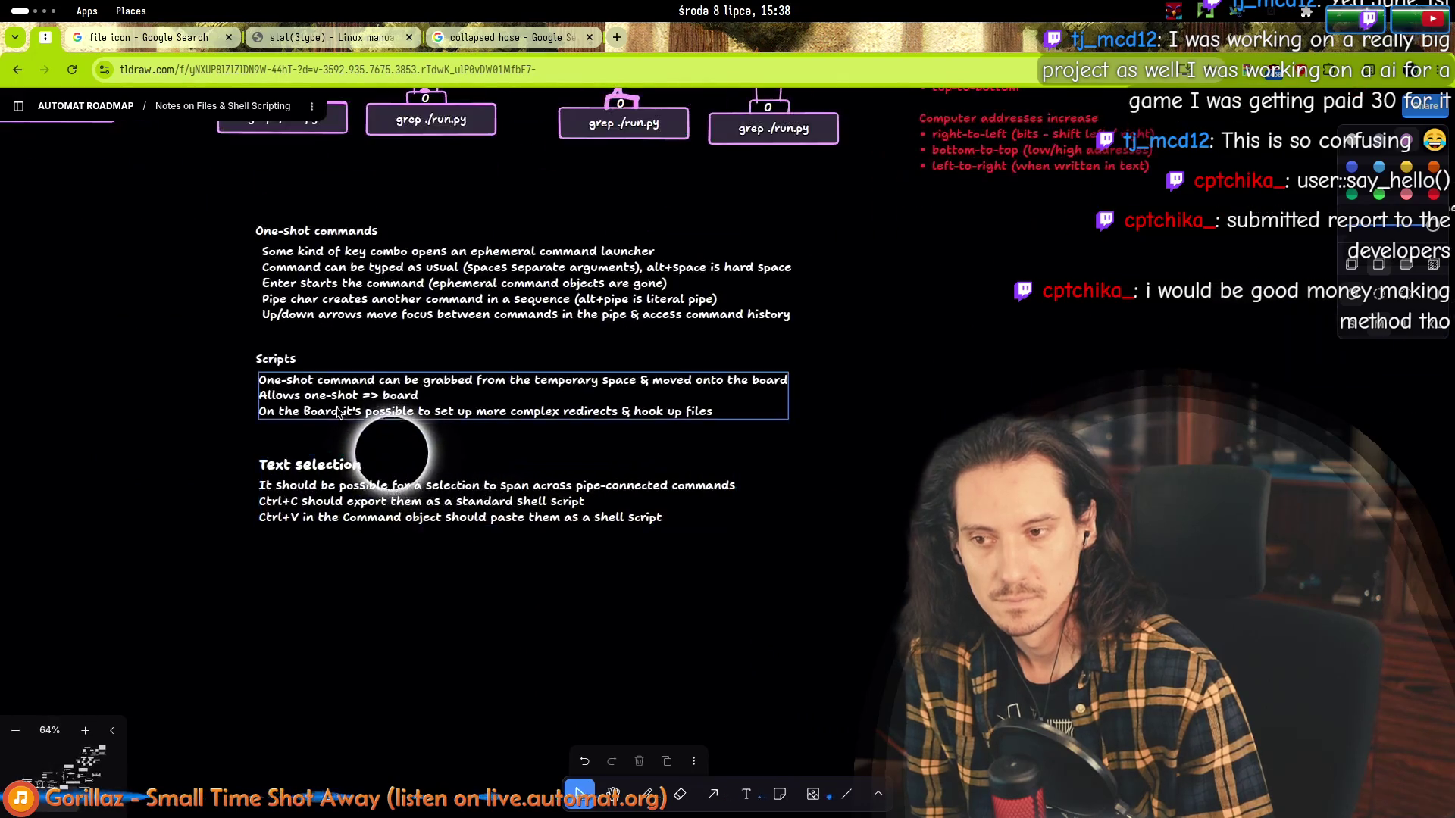
Nudge the Scripts and Text selection notes slightly up and left.
{"action": "left_click_drag", "start_coordinate": [342, 406], "coordinate": [335, 400]}
{"action": "left_click", "coordinate": [169, 341]}
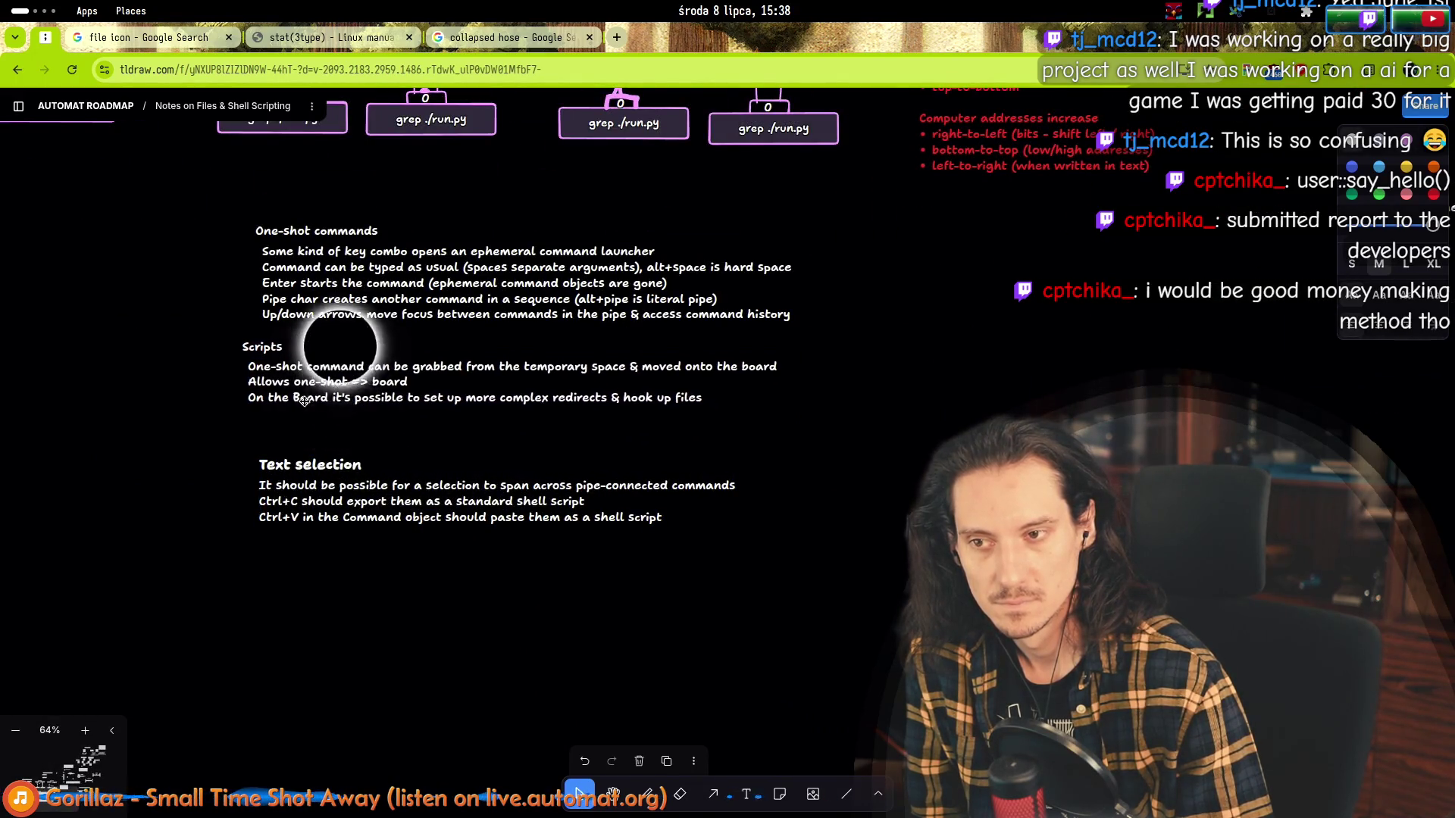
{"action": "left_click", "coordinate": [317, 407]}
{"action": "left_click_drag", "start_coordinate": [321, 519], "coordinate": [318, 516]}
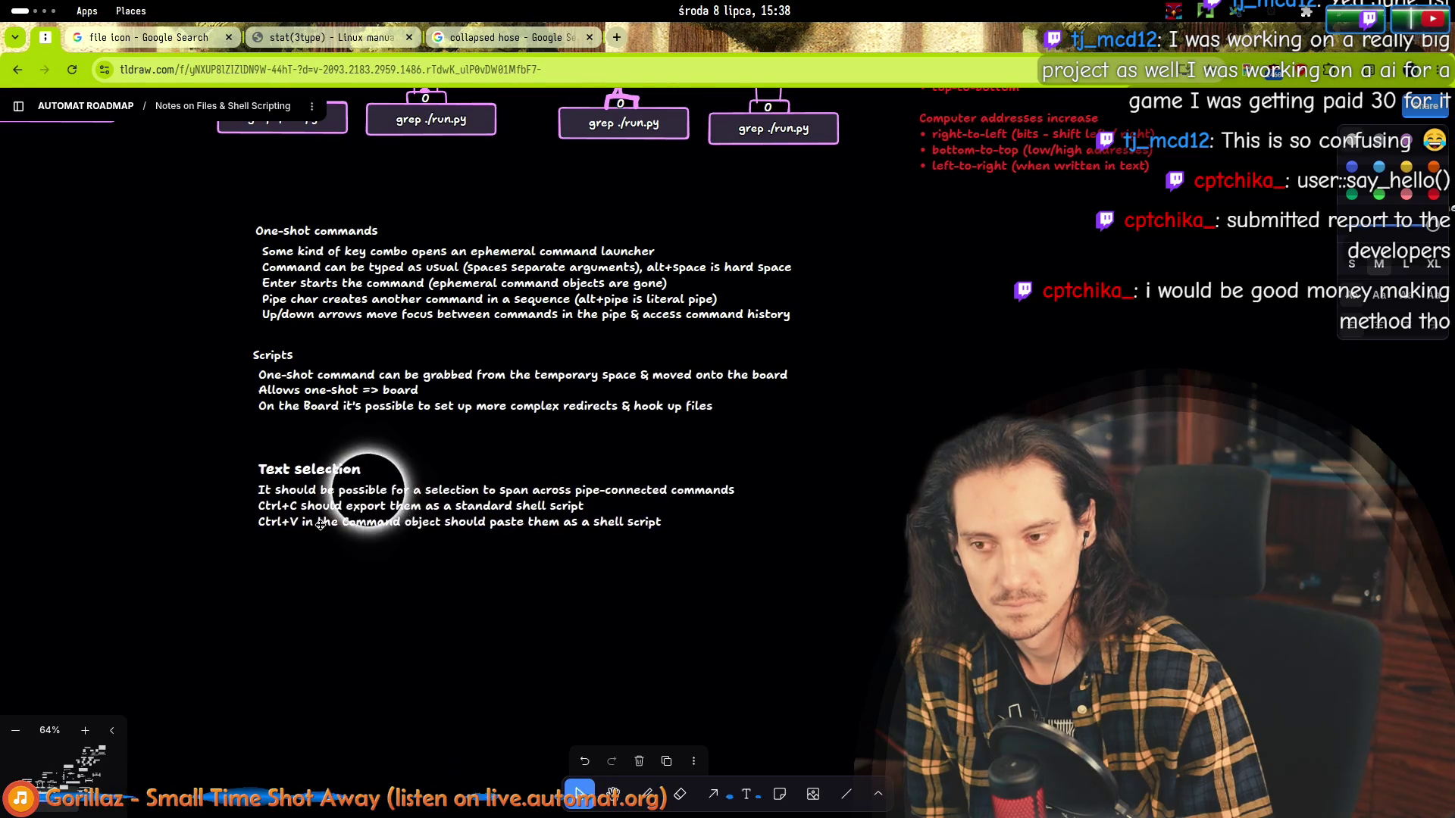
{"action": "scroll", "coordinate": [898, 228], "scroll_direction": "down", "scroll_amount": 5}
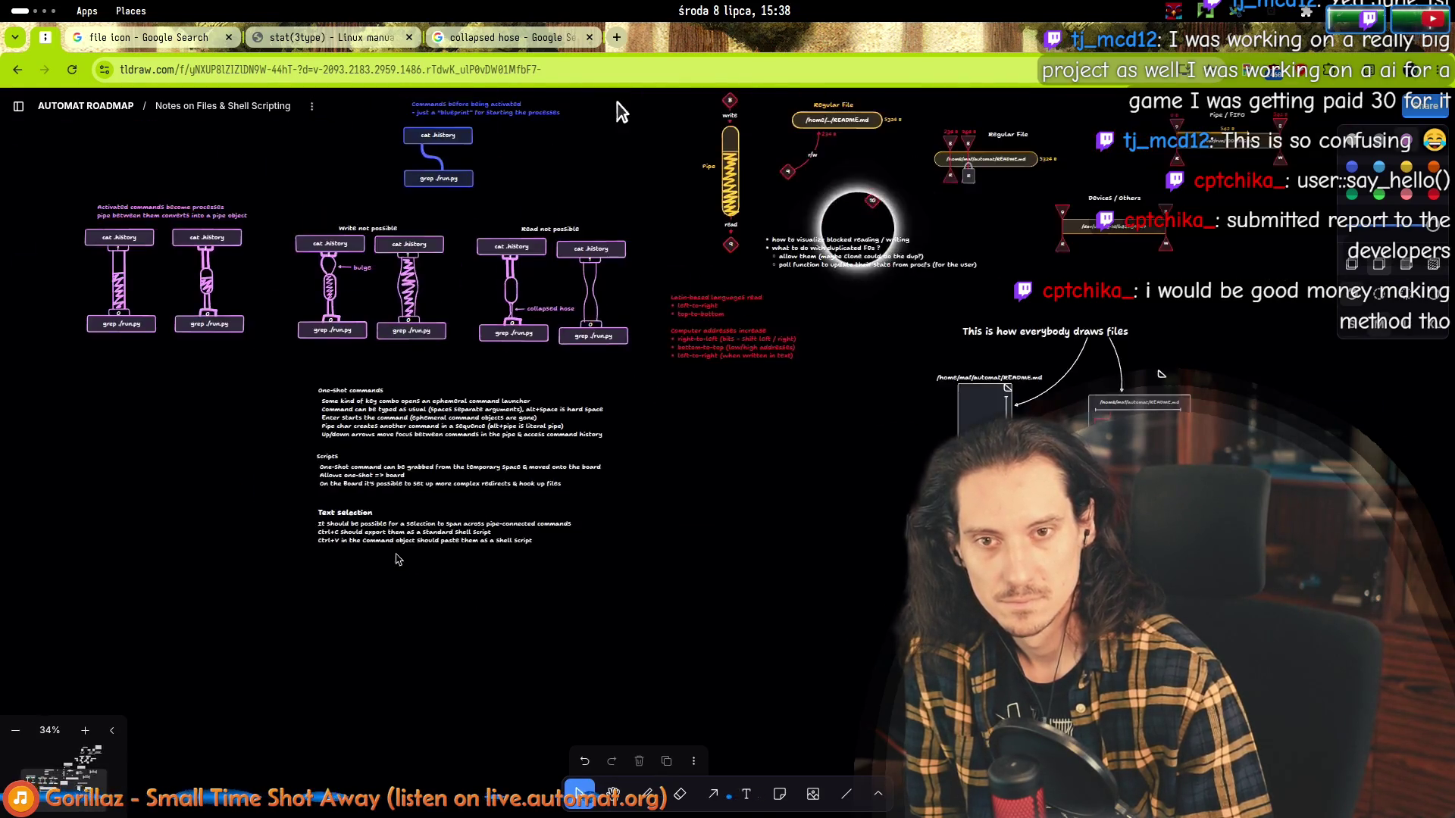
{"action": "scroll", "coordinate": [540, 517], "scroll_direction": "down", "scroll_amount": 2}
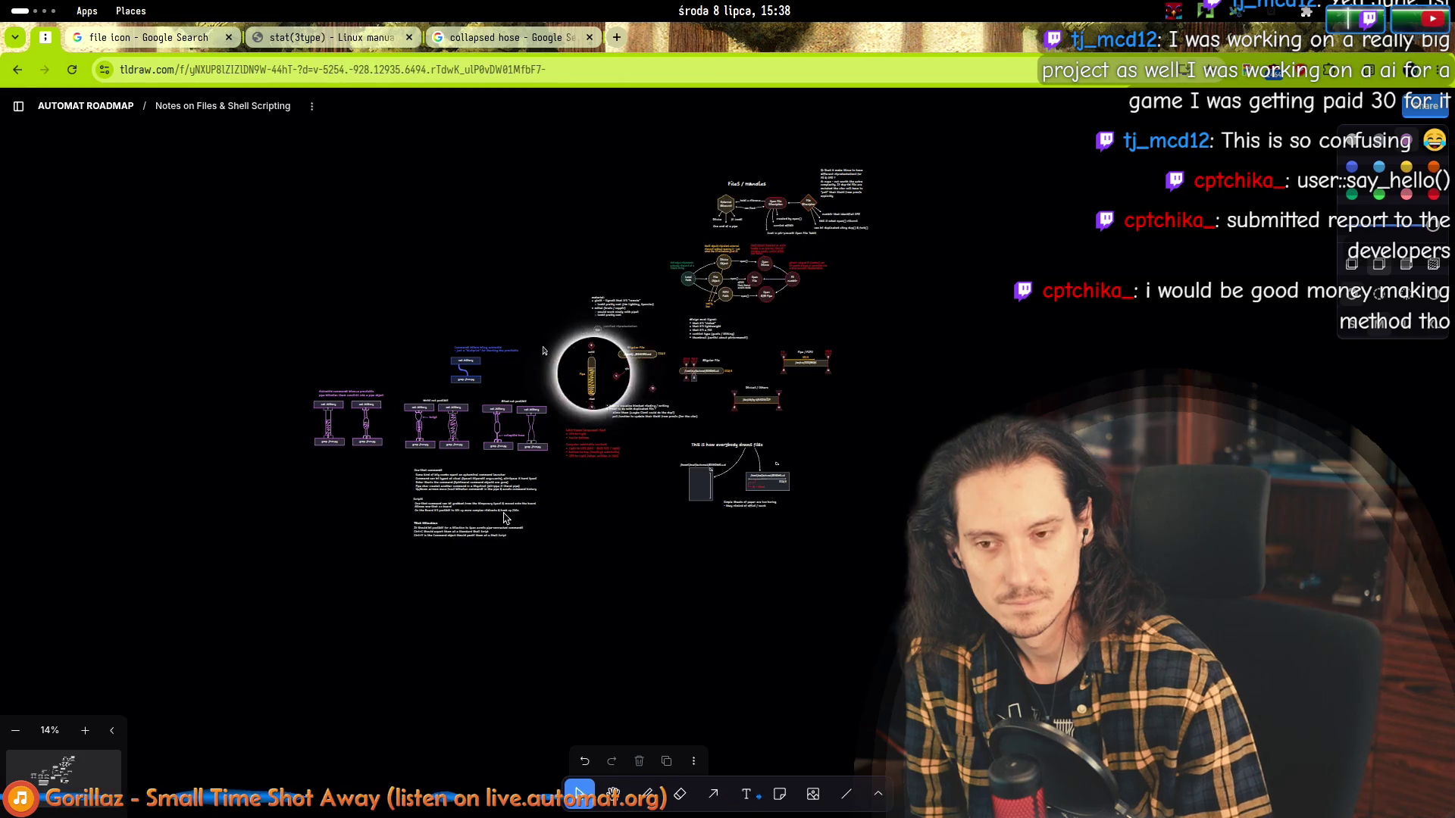
{"action": "scroll", "coordinate": [463, 566], "scroll_direction": "up", "scroll_amount": 5}
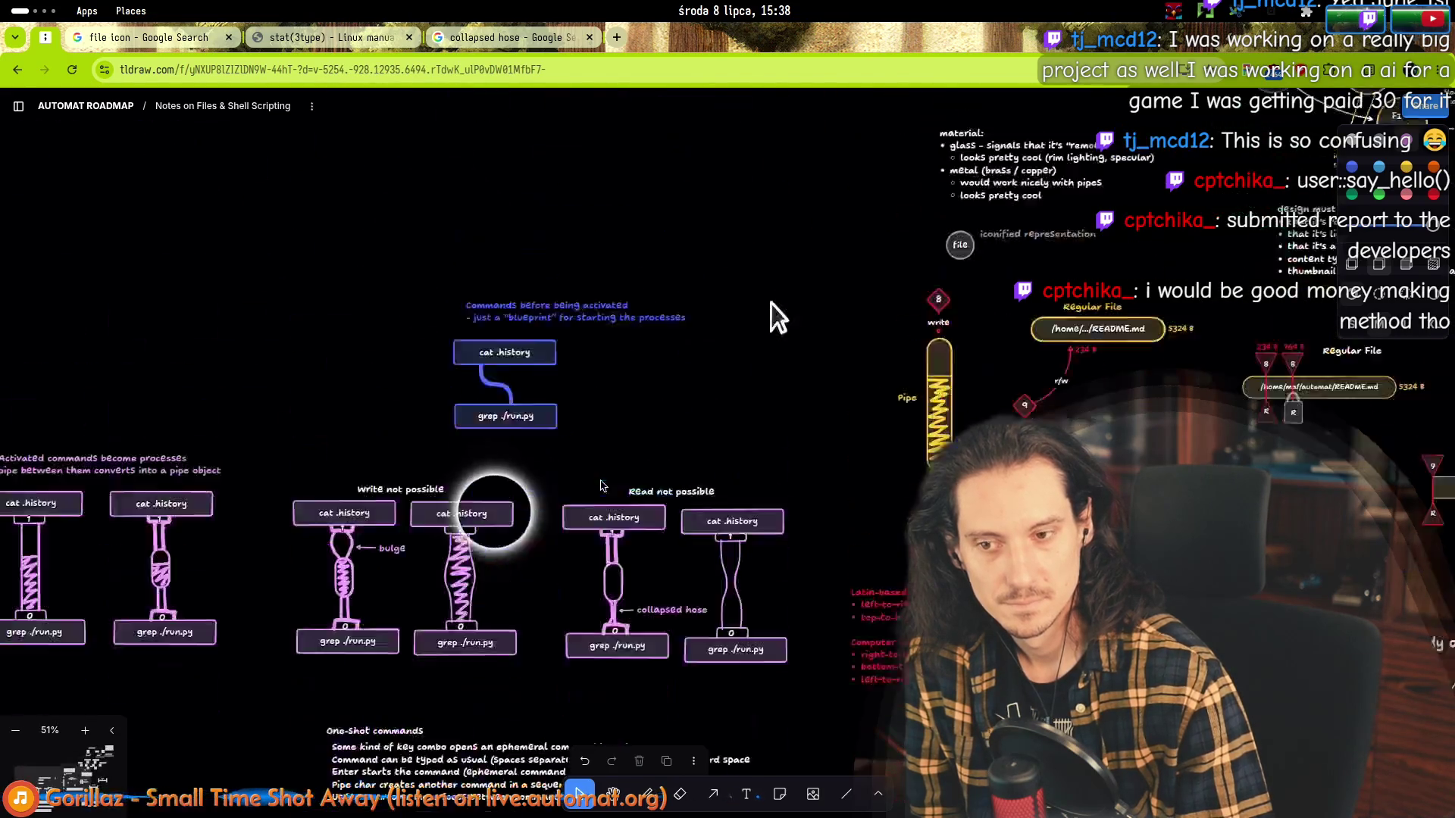
{"action": "left_click", "coordinate": [404, 412]}
{"action": "scroll", "coordinate": [355, 447], "scroll_direction": "down", "scroll_amount": 1}
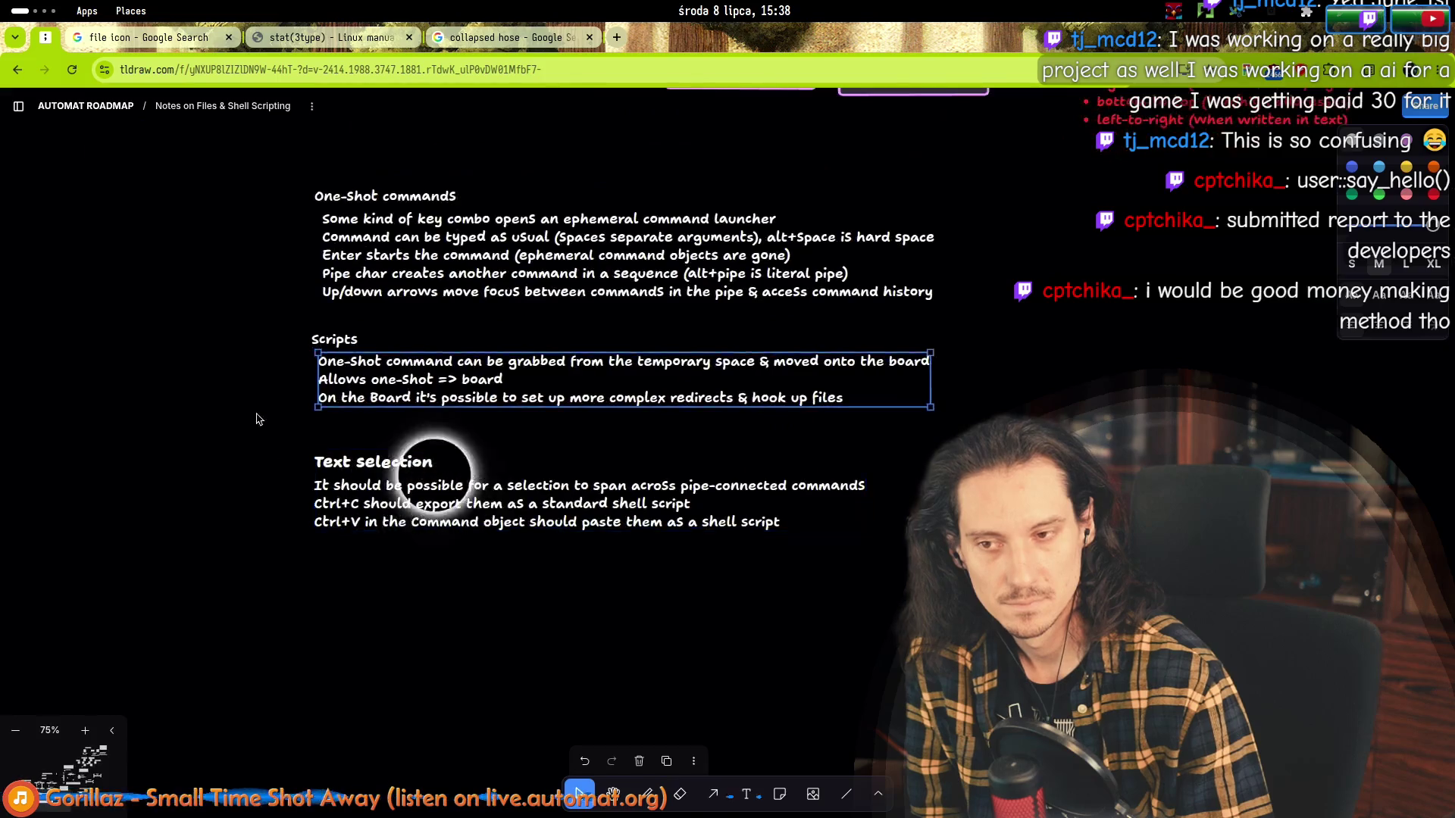
{"action": "scroll", "coordinate": [375, 478], "scroll_direction": "up", "scroll_amount": 3}
{"action": "scroll", "coordinate": [409, 569], "scroll_direction": "up", "scroll_amount": 2}
{"action": "scroll", "coordinate": [455, 486], "scroll_direction": "down", "scroll_amount": 5}
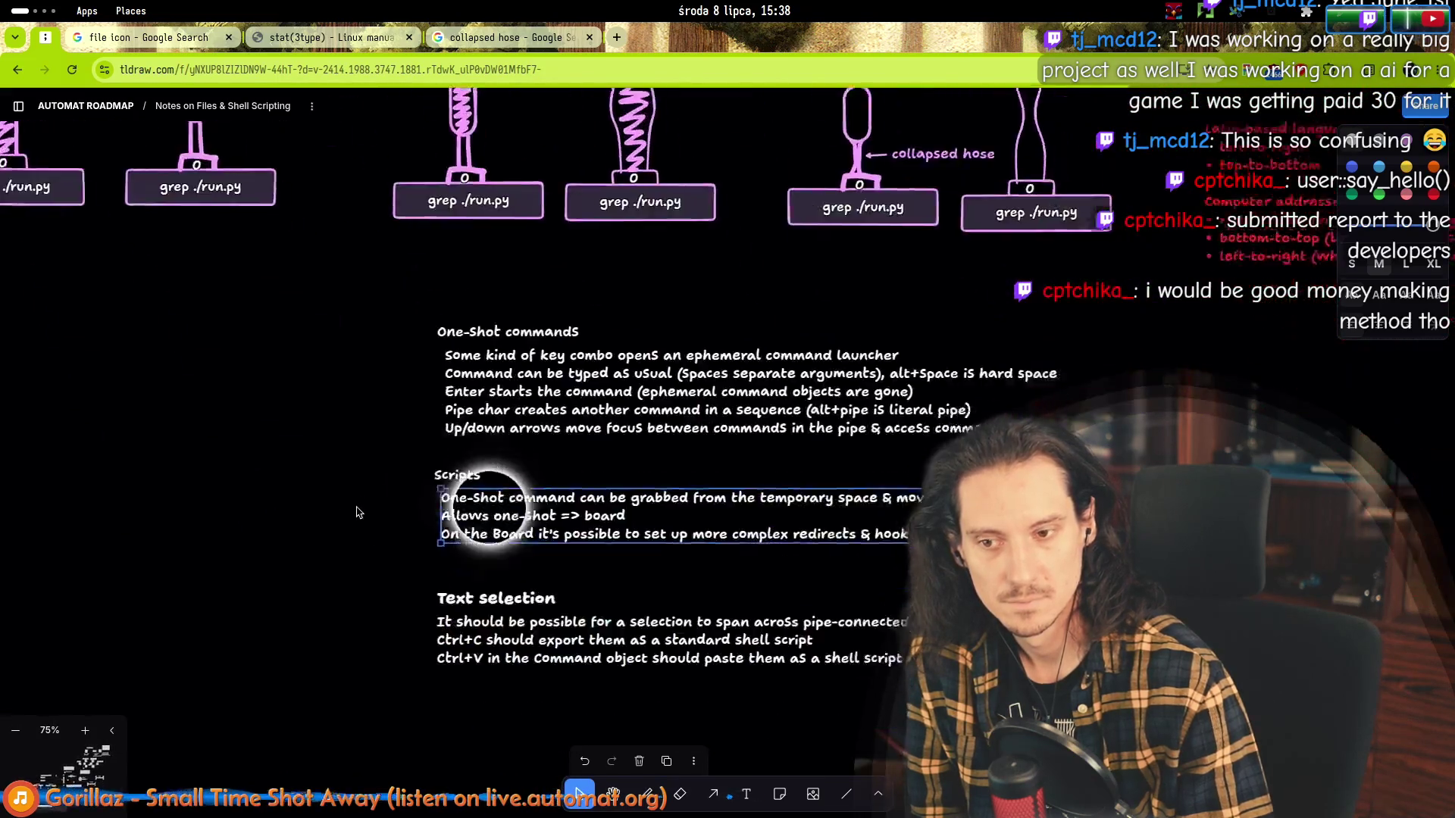
{"action": "scroll", "coordinate": [440, 455], "scroll_direction": "down", "scroll_amount": 2}
{"action": "scroll", "coordinate": [455, 487], "scroll_direction": "down", "scroll_amount": 1}
{"action": "scroll", "coordinate": [449, 585], "scroll_direction": "up", "scroll_amount": 3}
{"action": "scroll", "coordinate": [416, 593], "scroll_direction": "up", "scroll_amount": 1}
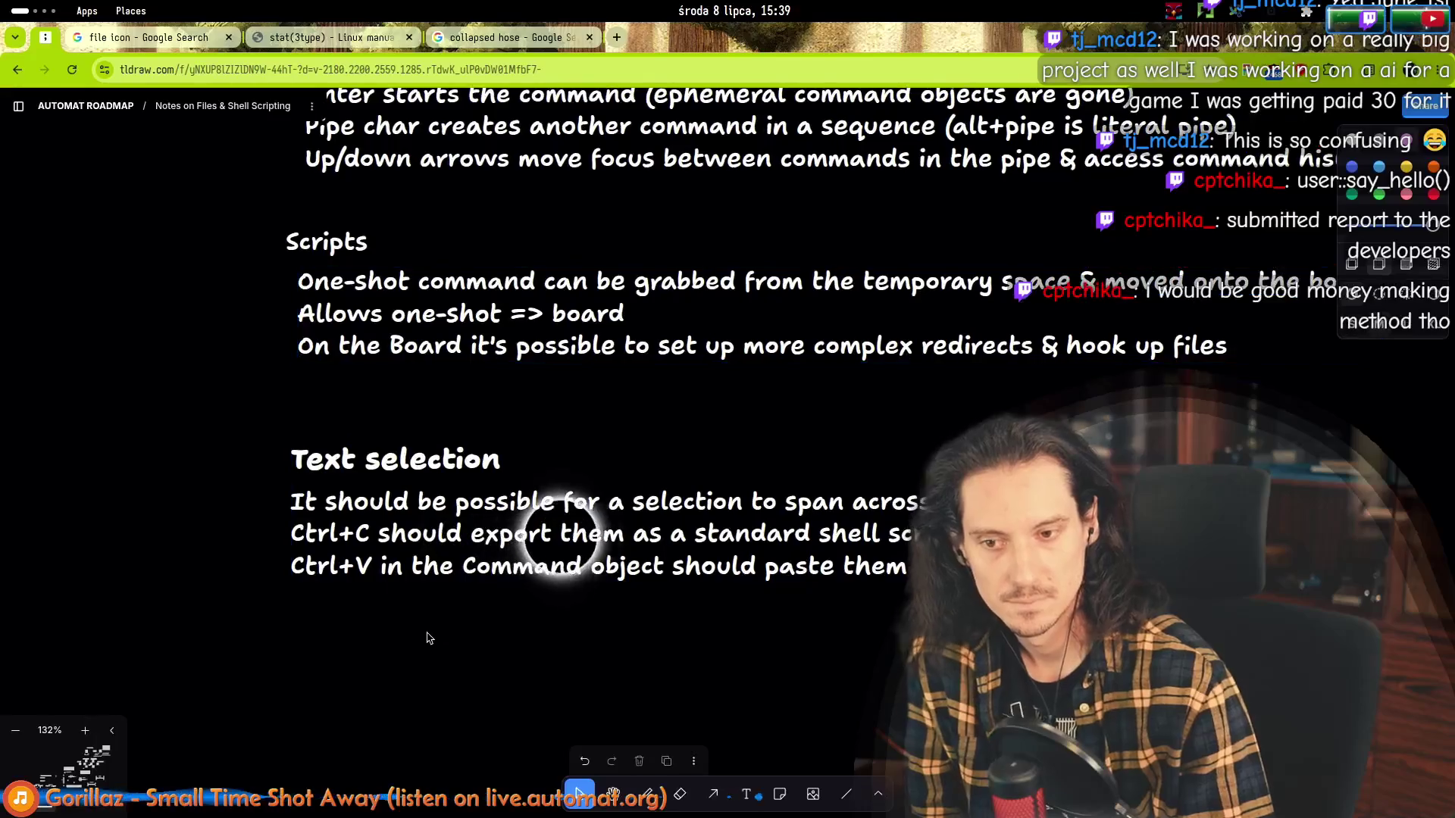
Marquee-select all the shell-scripting notes together, then clear the selection.
{"action": "left_click", "coordinate": [427, 626]}
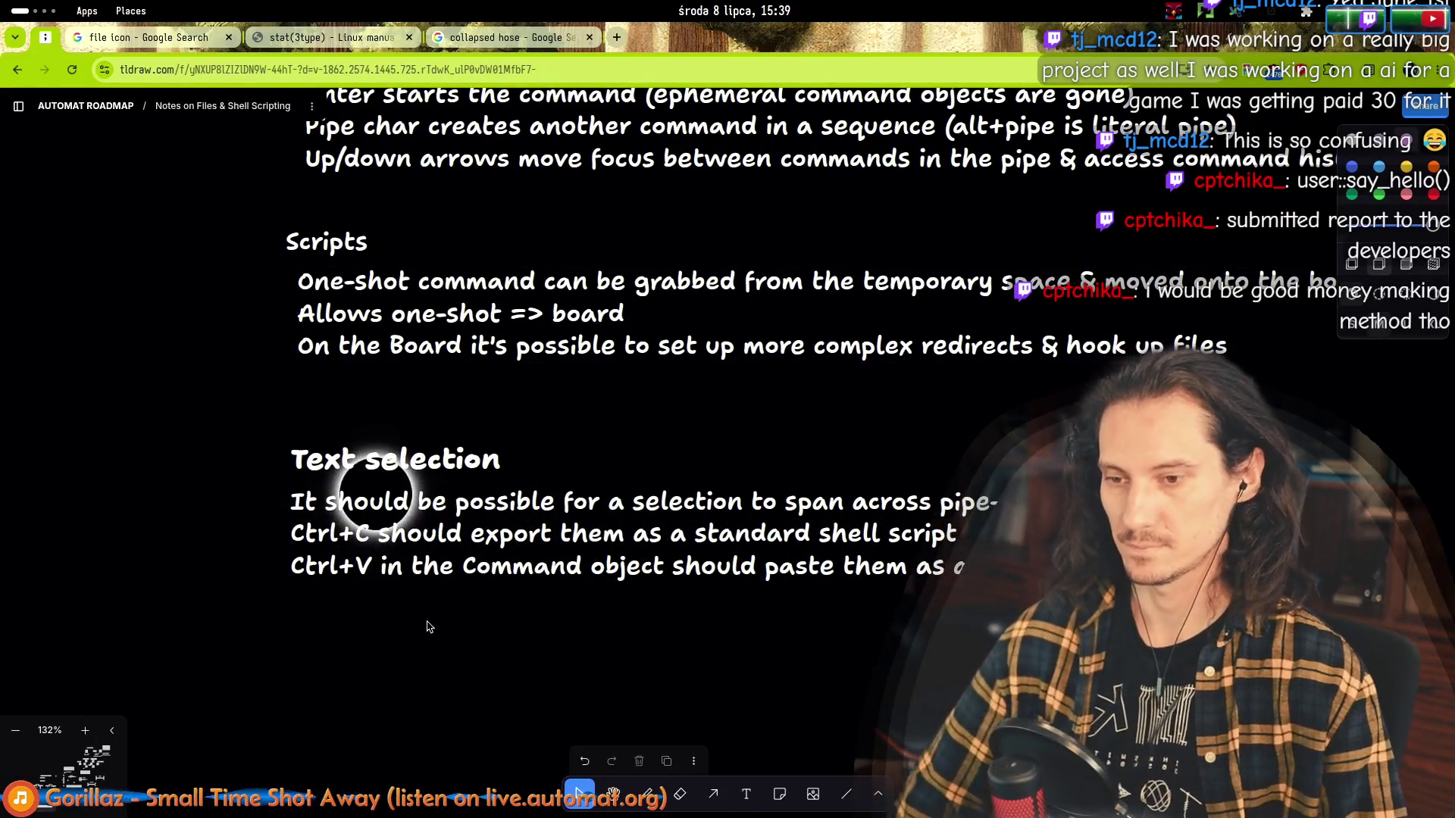
{"action": "scroll", "coordinate": [342, 616], "scroll_direction": "down", "scroll_amount": 3}
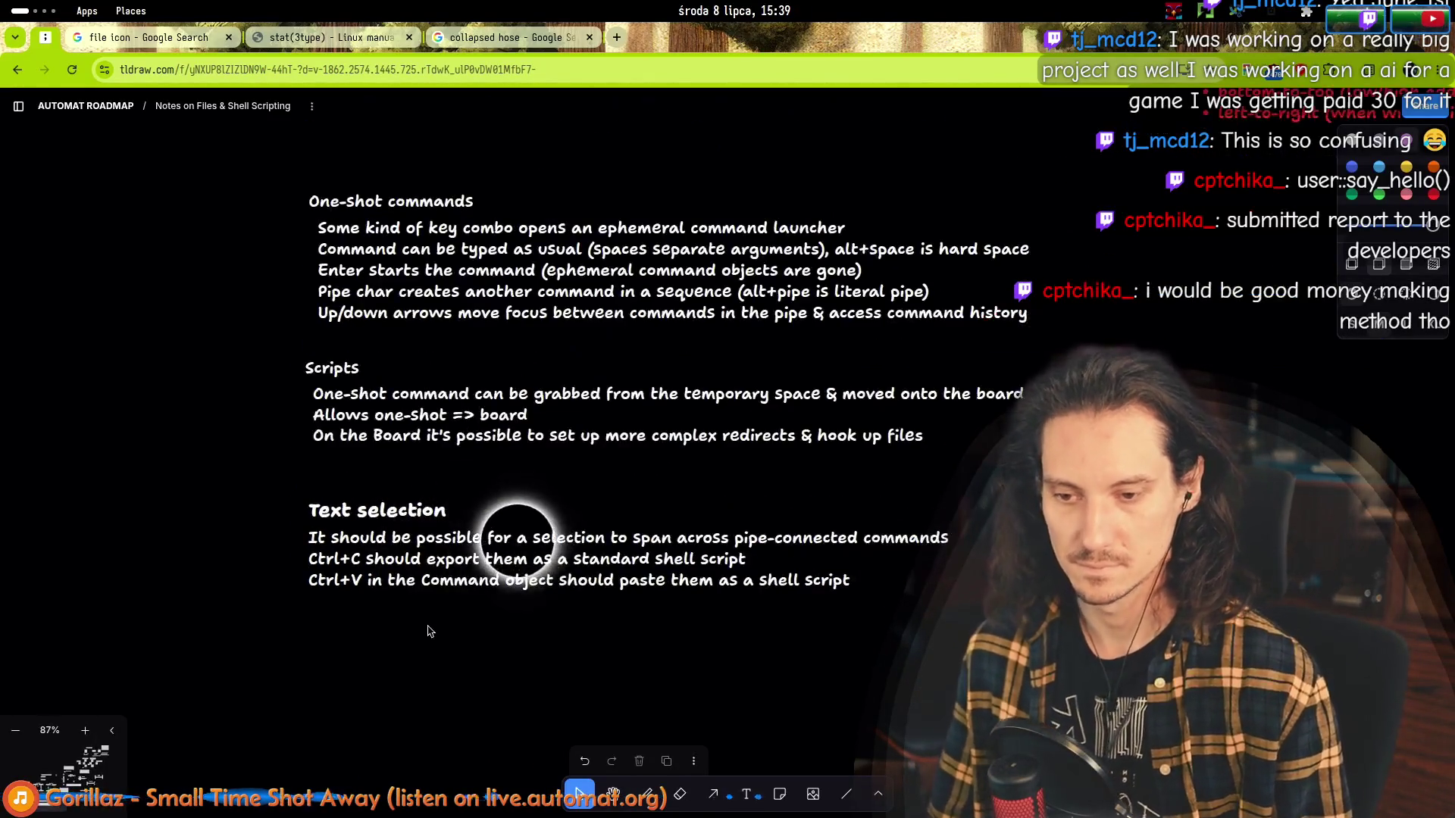
{"action": "left_click", "coordinate": [705, 540]}
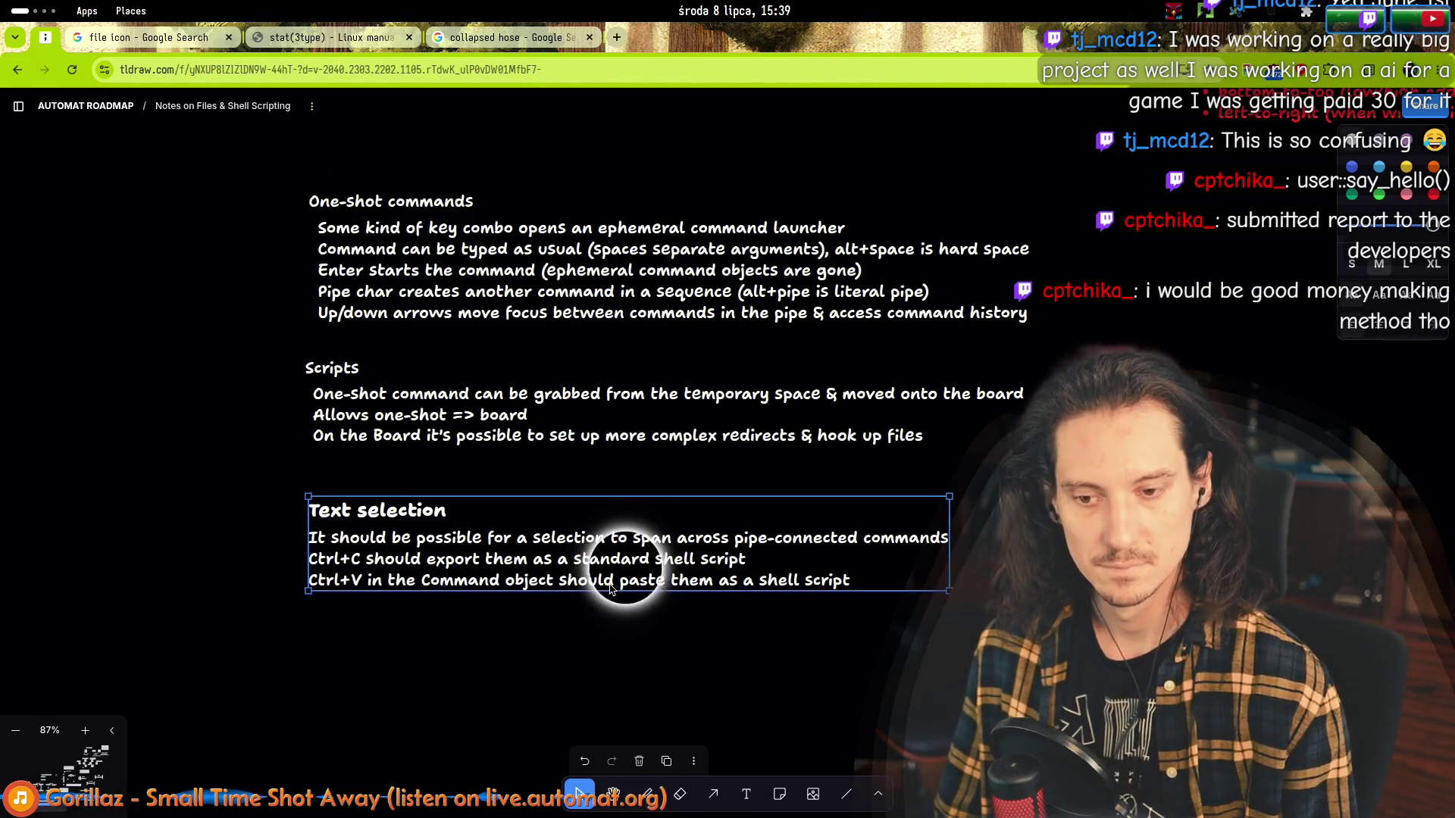
{"action": "left_click", "coordinate": [351, 455]}
{"action": "scroll", "coordinate": [273, 547], "scroll_direction": "up", "scroll_amount": 3}
{"action": "scroll", "coordinate": [273, 546], "scroll_direction": "up", "scroll_amount": 2}
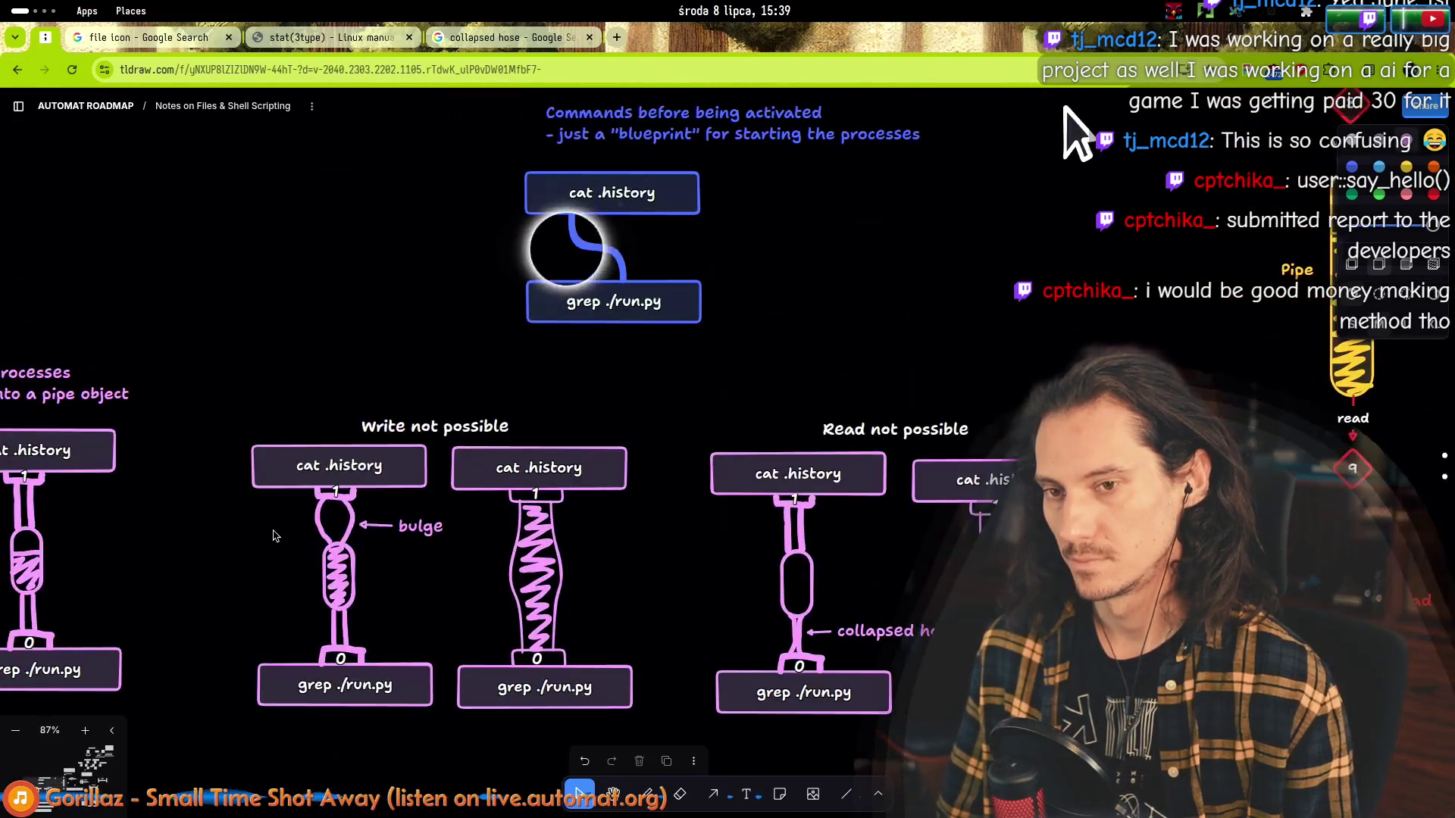
{"action": "scroll", "coordinate": [303, 407], "scroll_direction": "up", "scroll_amount": 1}
{"action": "scroll", "coordinate": [302, 407], "scroll_direction": "down", "scroll_amount": 6}
{"action": "scroll", "coordinate": [301, 400], "scroll_direction": "up", "scroll_amount": 2}
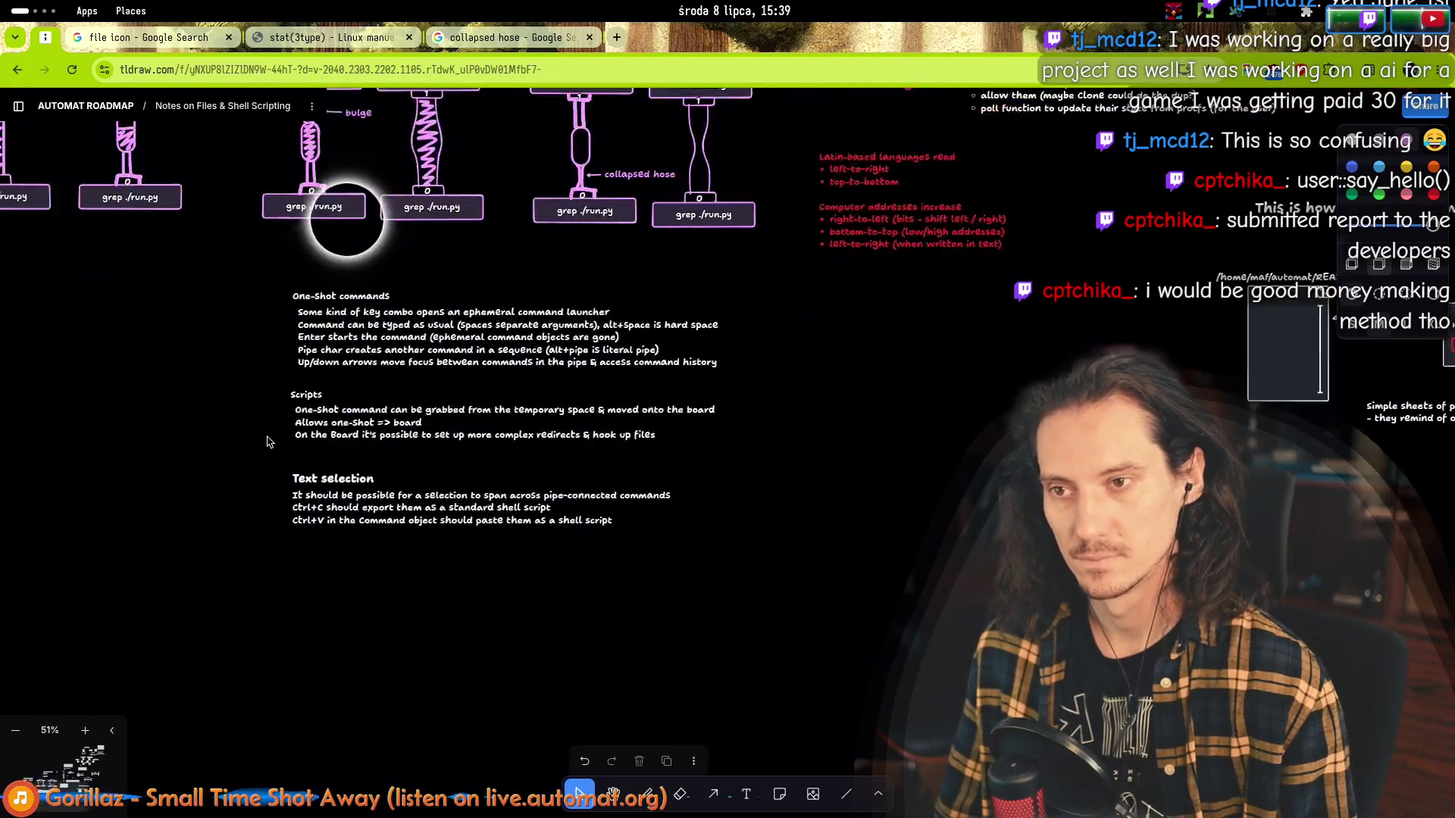
{"action": "scroll", "coordinate": [687, 336], "scroll_direction": "down", "scroll_amount": 6}
{"action": "scroll", "coordinate": [670, 397], "scroll_direction": "up", "scroll_amount": 3}
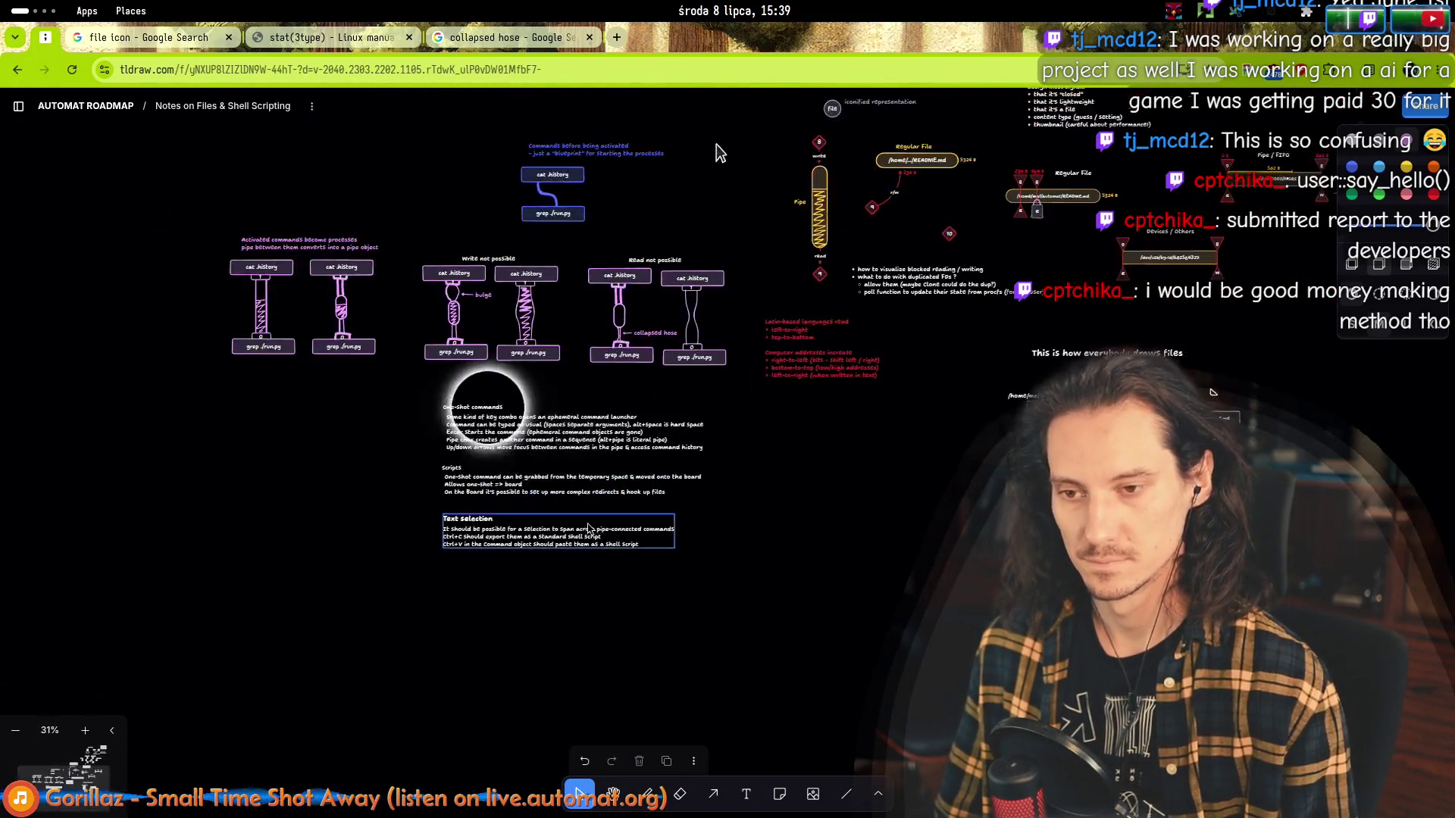
{"action": "scroll", "coordinate": [638, 490], "scroll_direction": "up", "scroll_amount": 3}
{"action": "left_click_drag", "start_coordinate": [234, 261], "coordinate": [464, 715]}
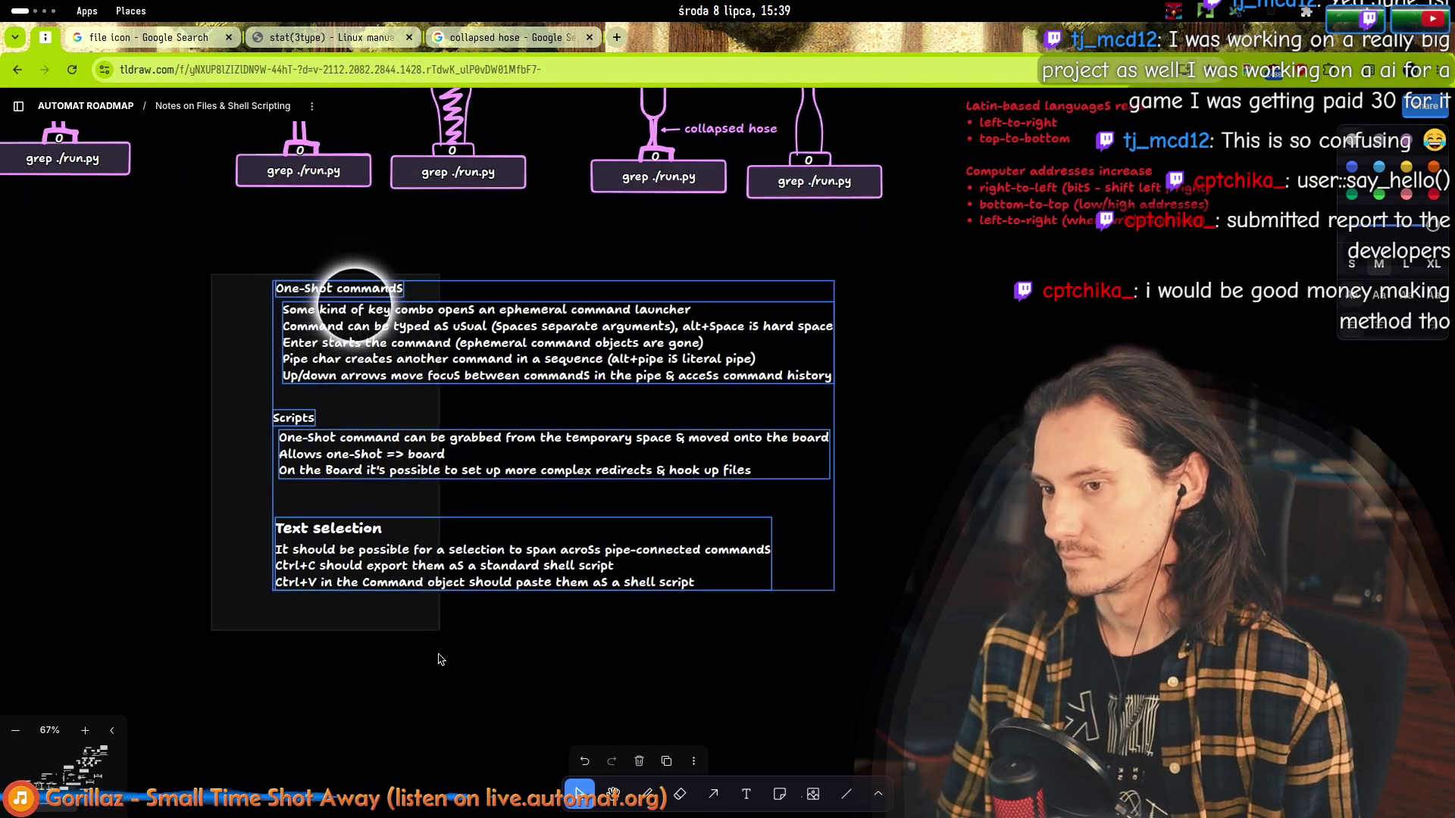
{"action": "key", "text": "Escape"}
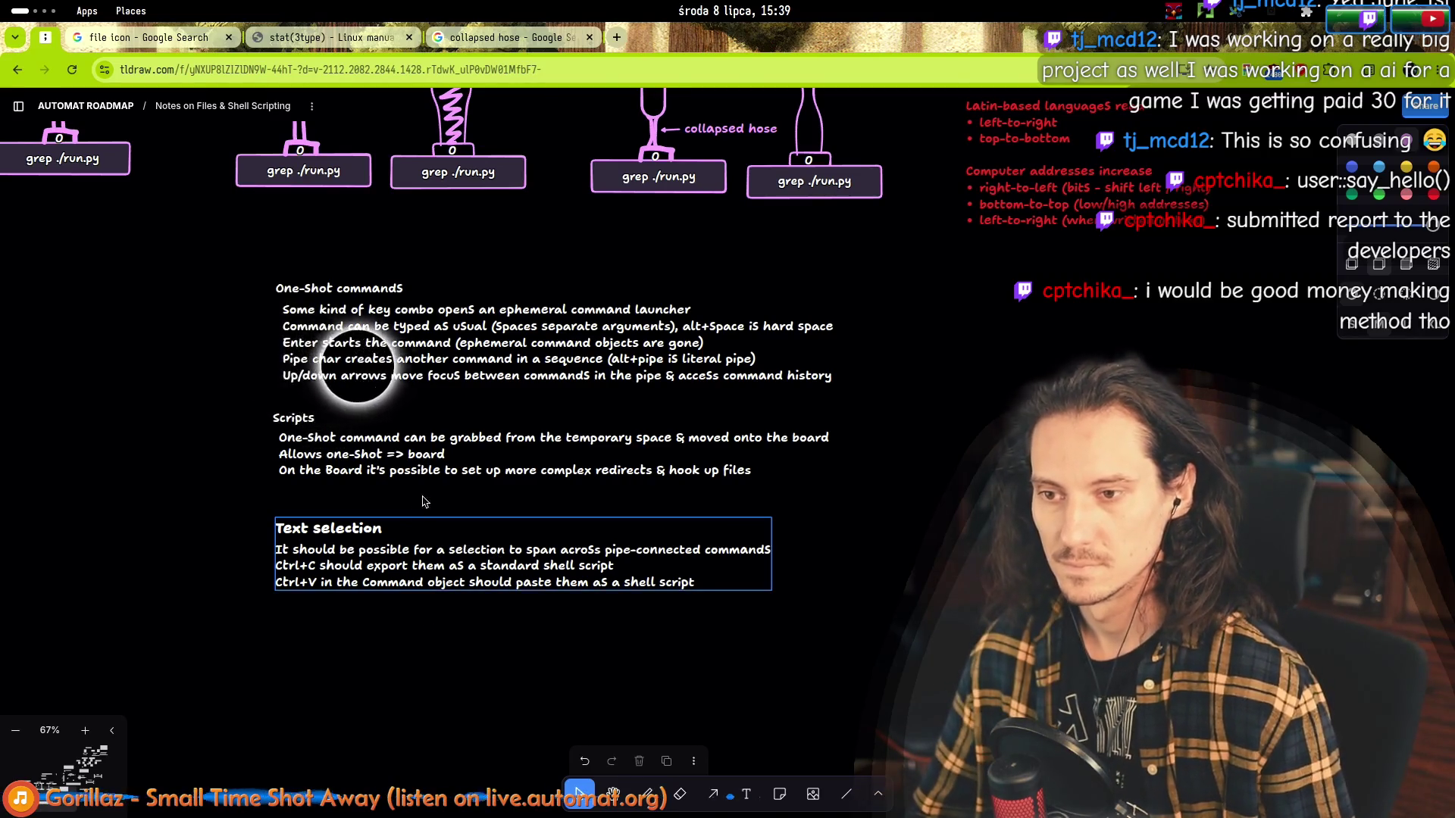
{"action": "scroll", "coordinate": [482, 359], "scroll_direction": "up", "scroll_amount": 3}
Add a 'Semicolon char creates another command in a sequence' line below the Pipe char line.
{"action": "left_click", "coordinate": [482, 357]}
{"action": "double_click", "coordinate": [483, 357]}
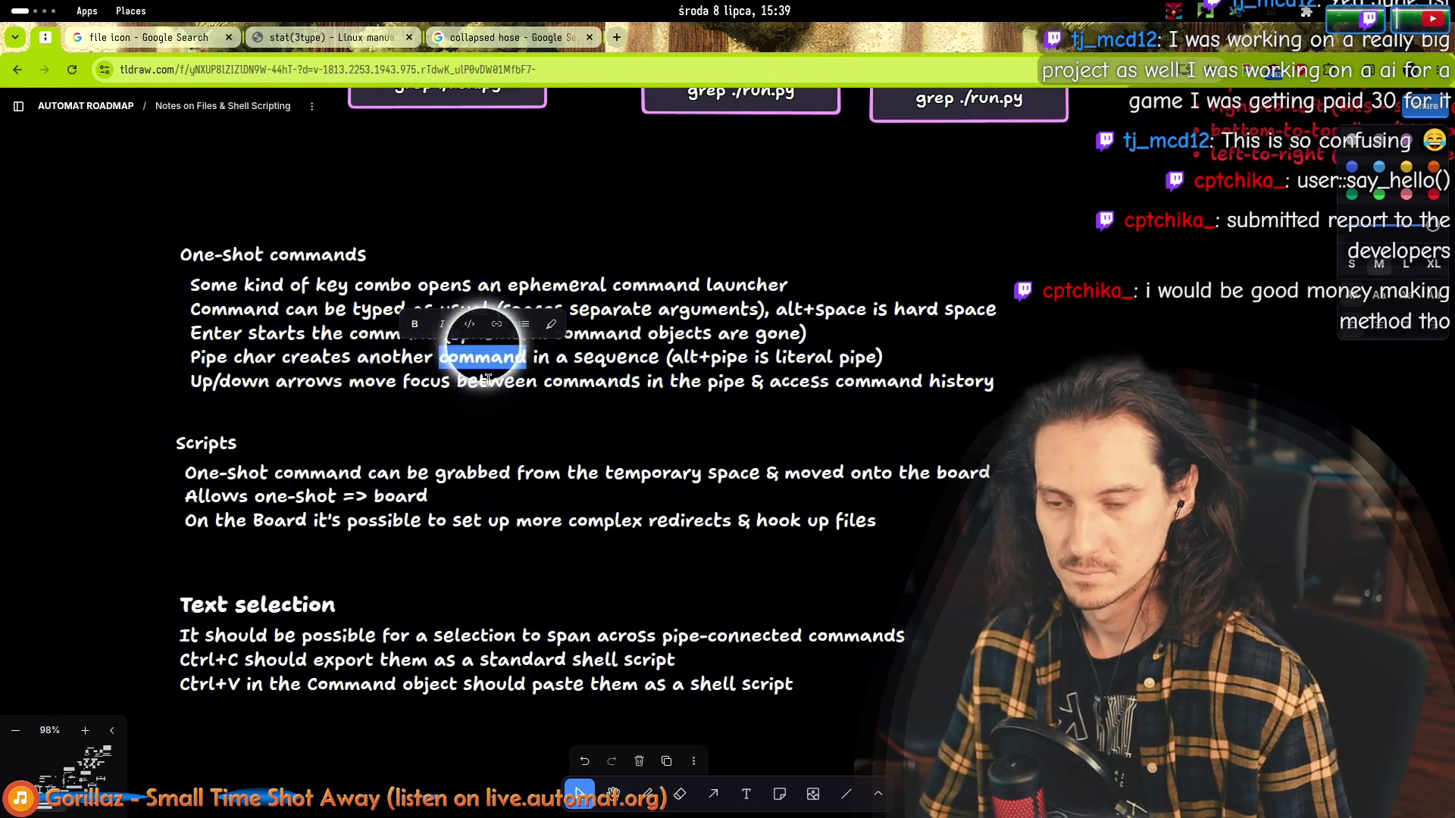
{"action": "key", "text": "End"}
{"action": "key", "text": "Return"}
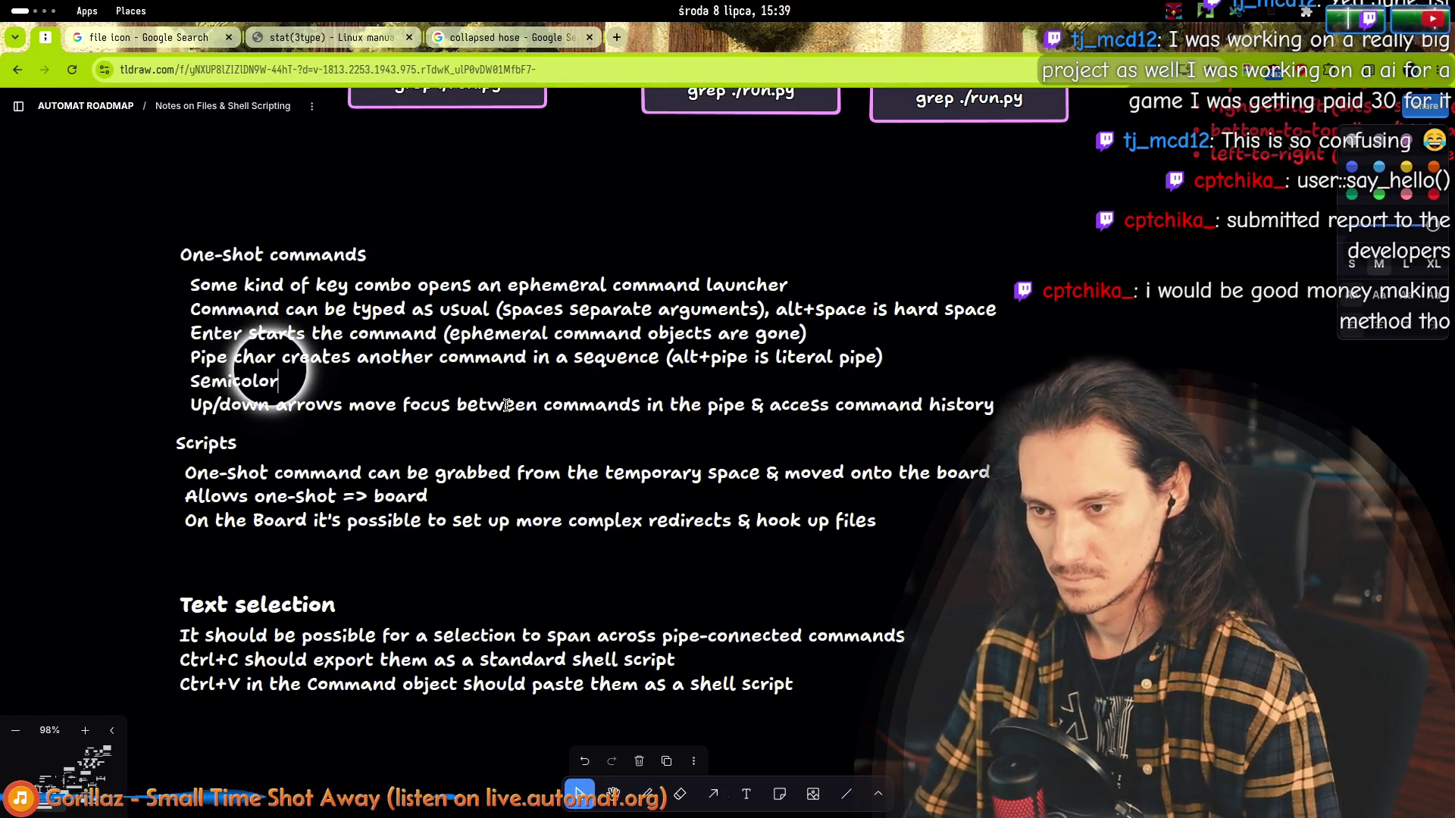
{"action": "type", "text": "n char creat"}
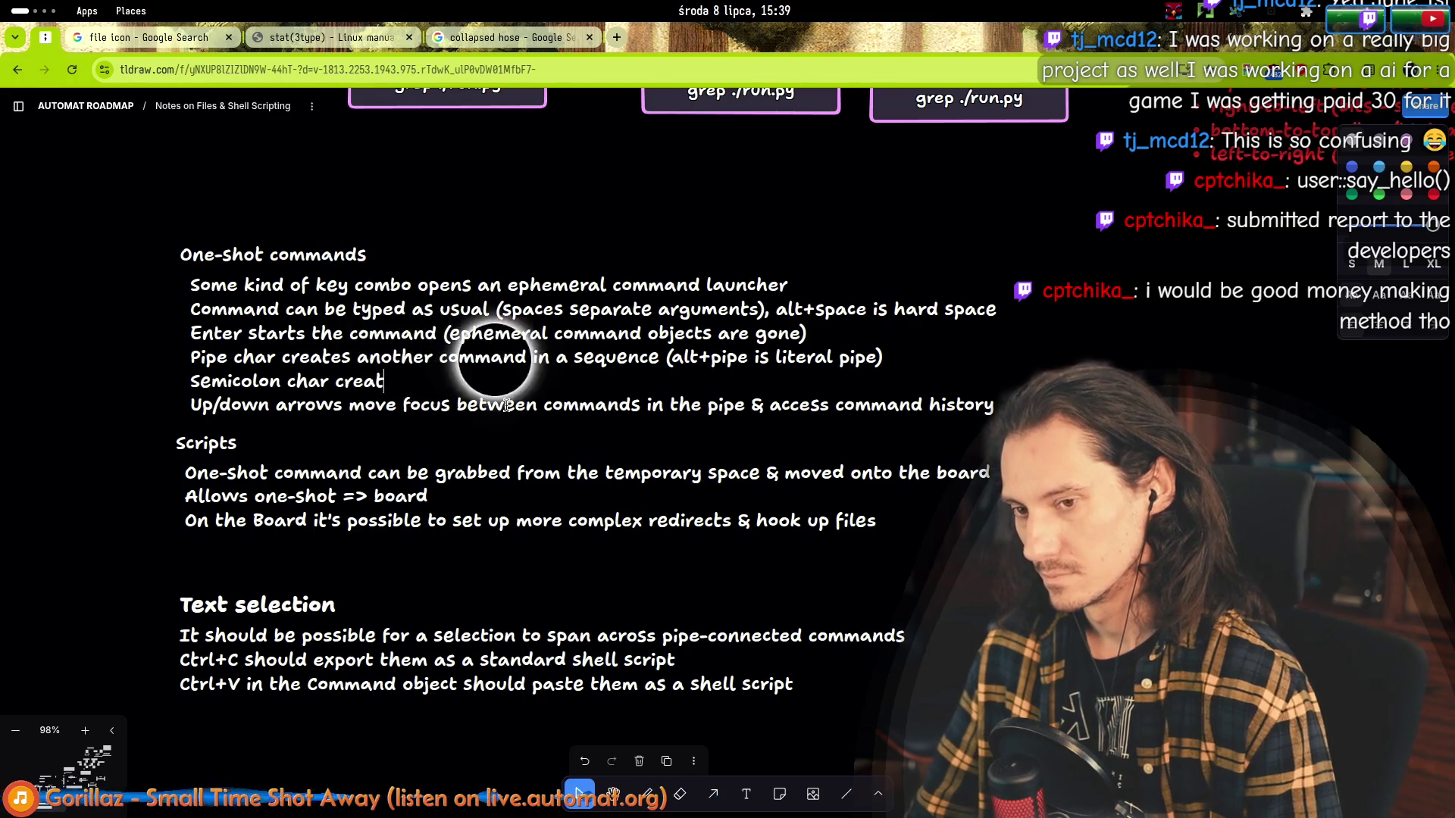
{"action": "type", "text": "es another commond"}
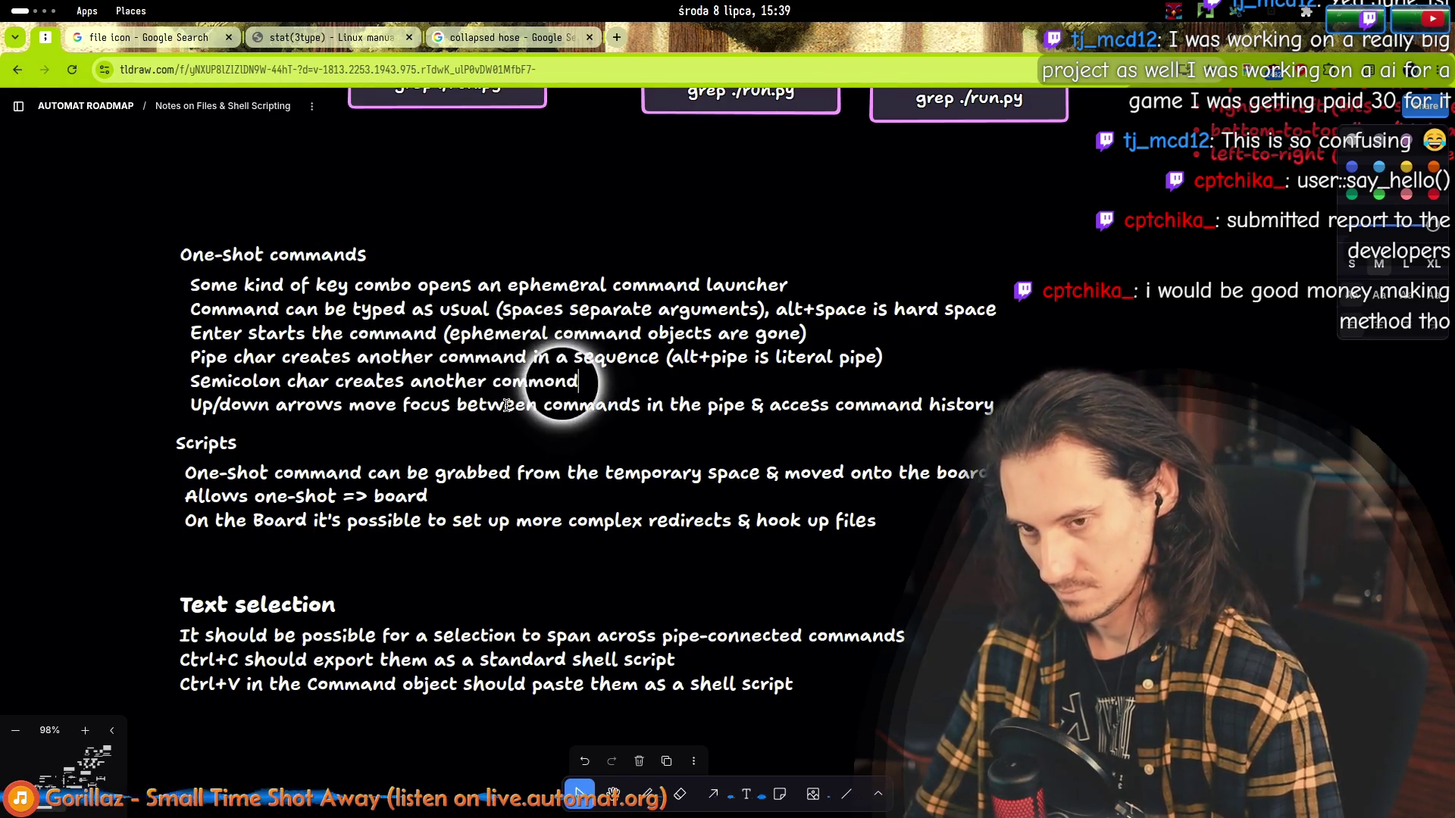
{"action": "key", "text": "ctrl+shift+Right"}
{"action": "type", "text": "pipe"}
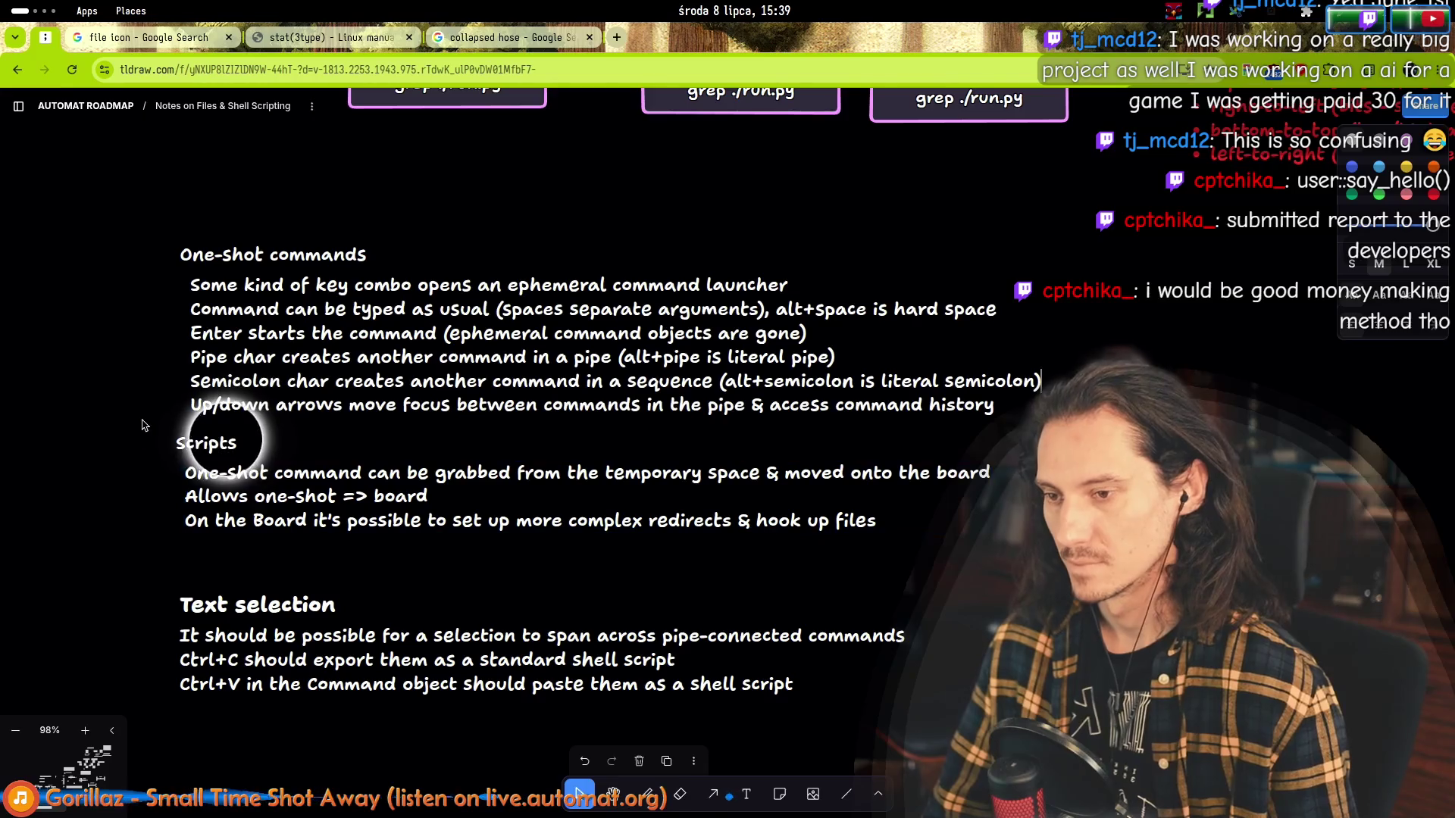
Lower the Scripts and Text selection notes slightly and select the red reading-direction notes.
{"action": "left_click_drag", "start_coordinate": [205, 444], "coordinate": [201, 463]}
{"action": "left_click_drag", "start_coordinate": [180, 590], "coordinate": [181, 596]}
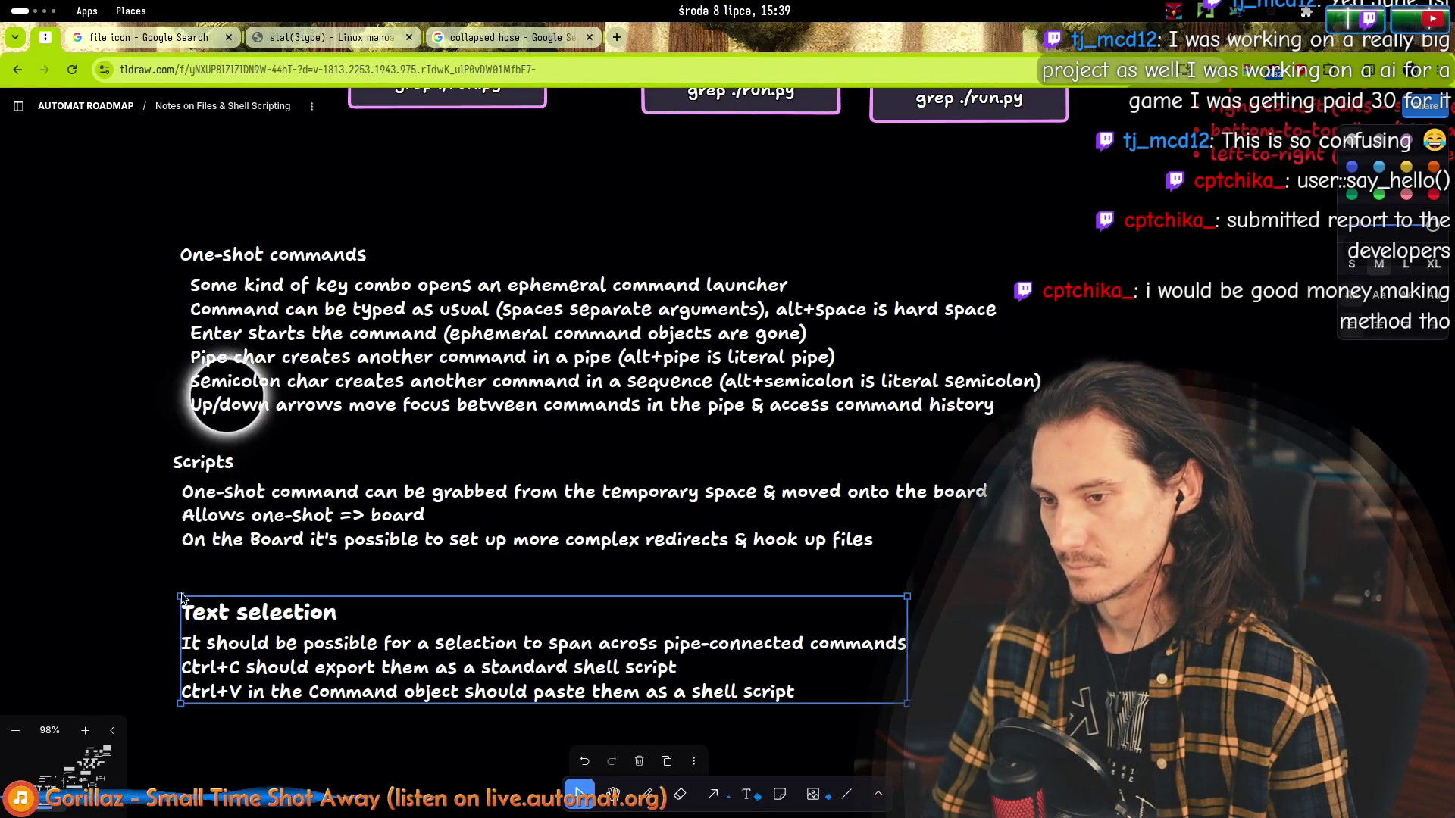
{"action": "scroll", "coordinate": [181, 600], "scroll_direction": "down", "scroll_amount": 10}
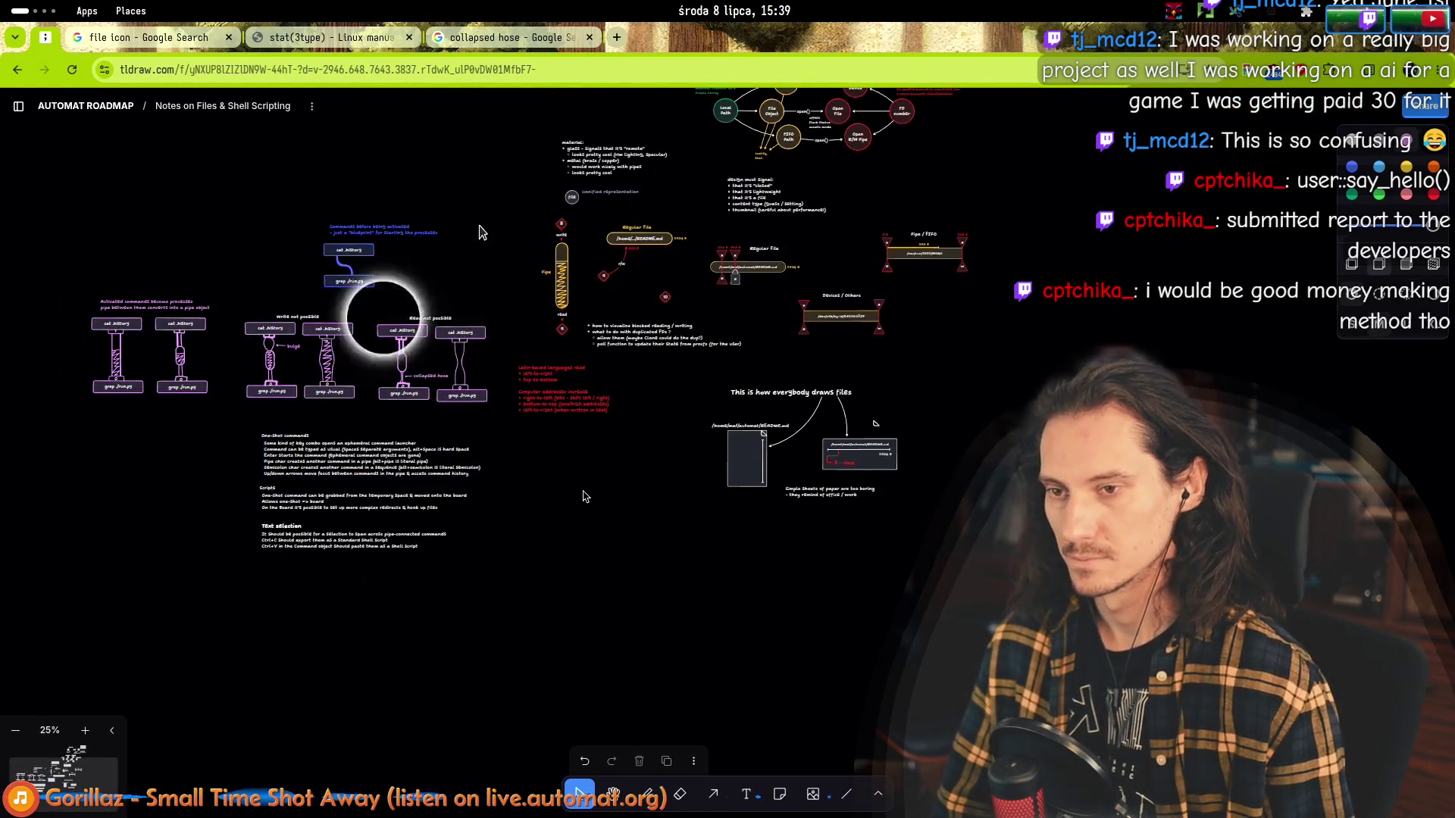
{"action": "scroll", "coordinate": [579, 374], "scroll_direction": "up", "scroll_amount": 3}
{"action": "left_click", "coordinate": [489, 341]}
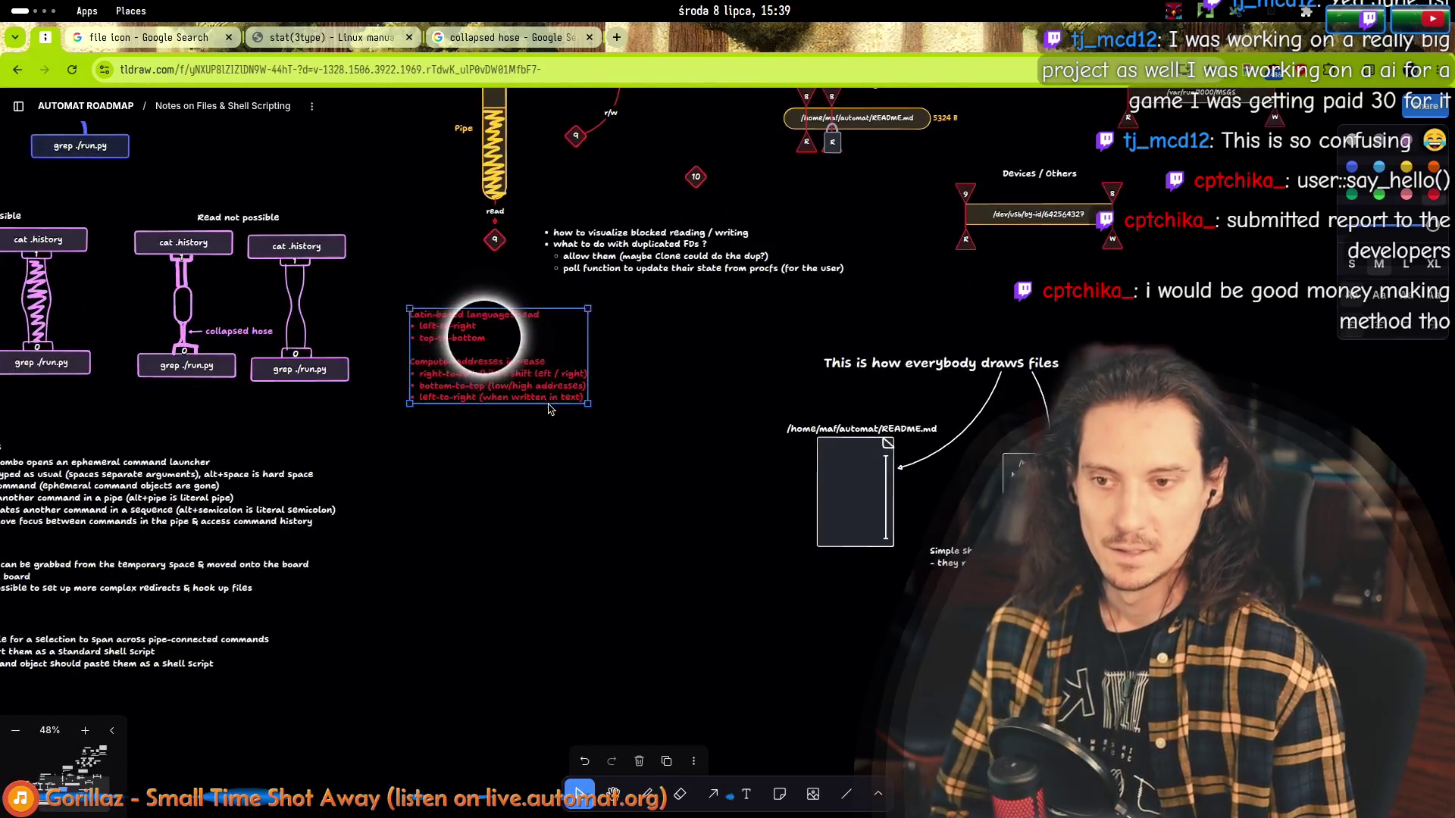
{"action": "scroll", "coordinate": [549, 409], "scroll_direction": "up", "scroll_amount": 6}
{"action": "scroll", "coordinate": [547, 508], "scroll_direction": "down", "scroll_amount": 4}
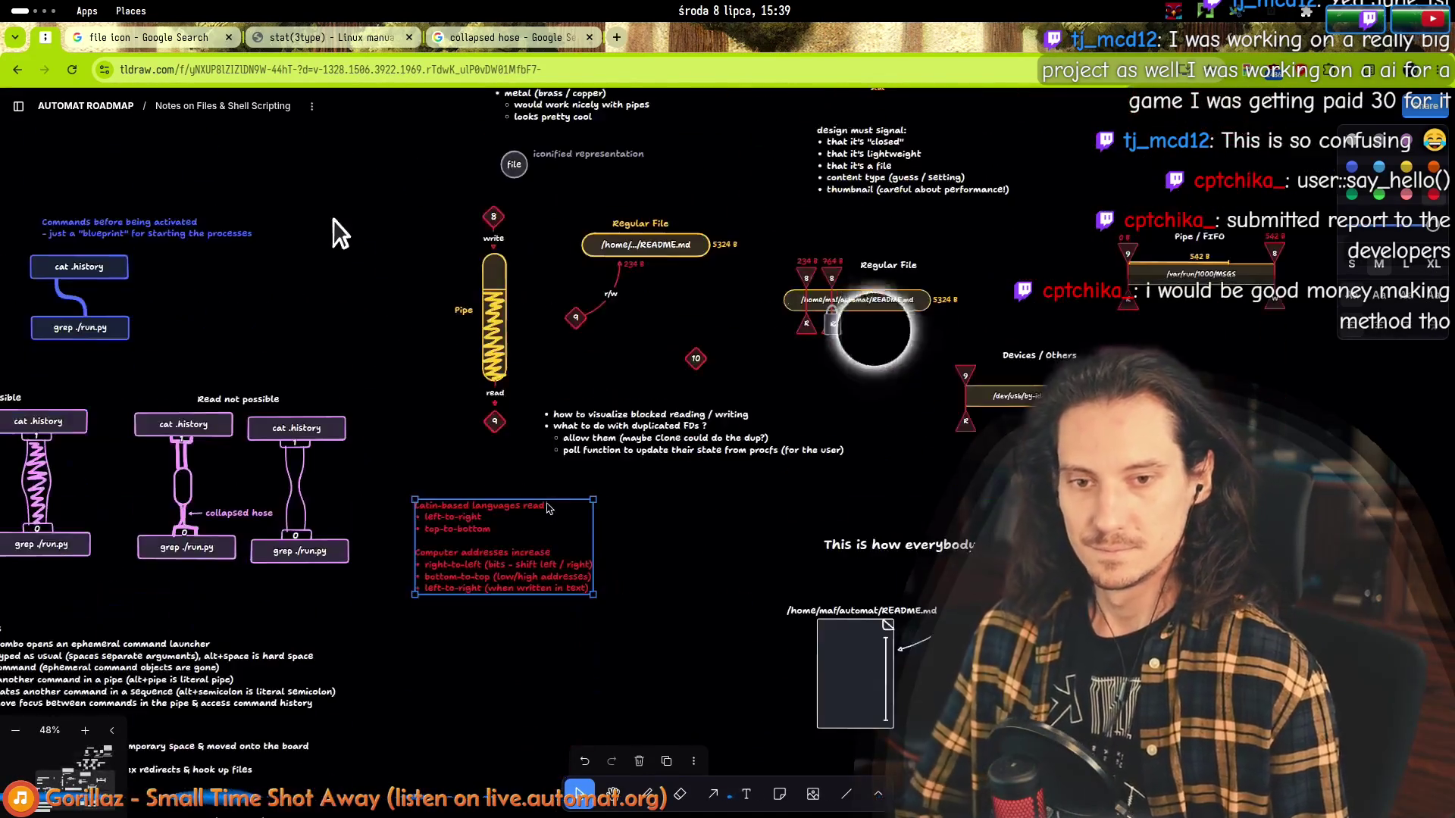
{"action": "scroll", "coordinate": [455, 504], "scroll_direction": "up", "scroll_amount": 3}
Insert an intro line about laying out files being tricky above 'Latin-based'.
{"action": "double_click", "coordinate": [446, 486]}
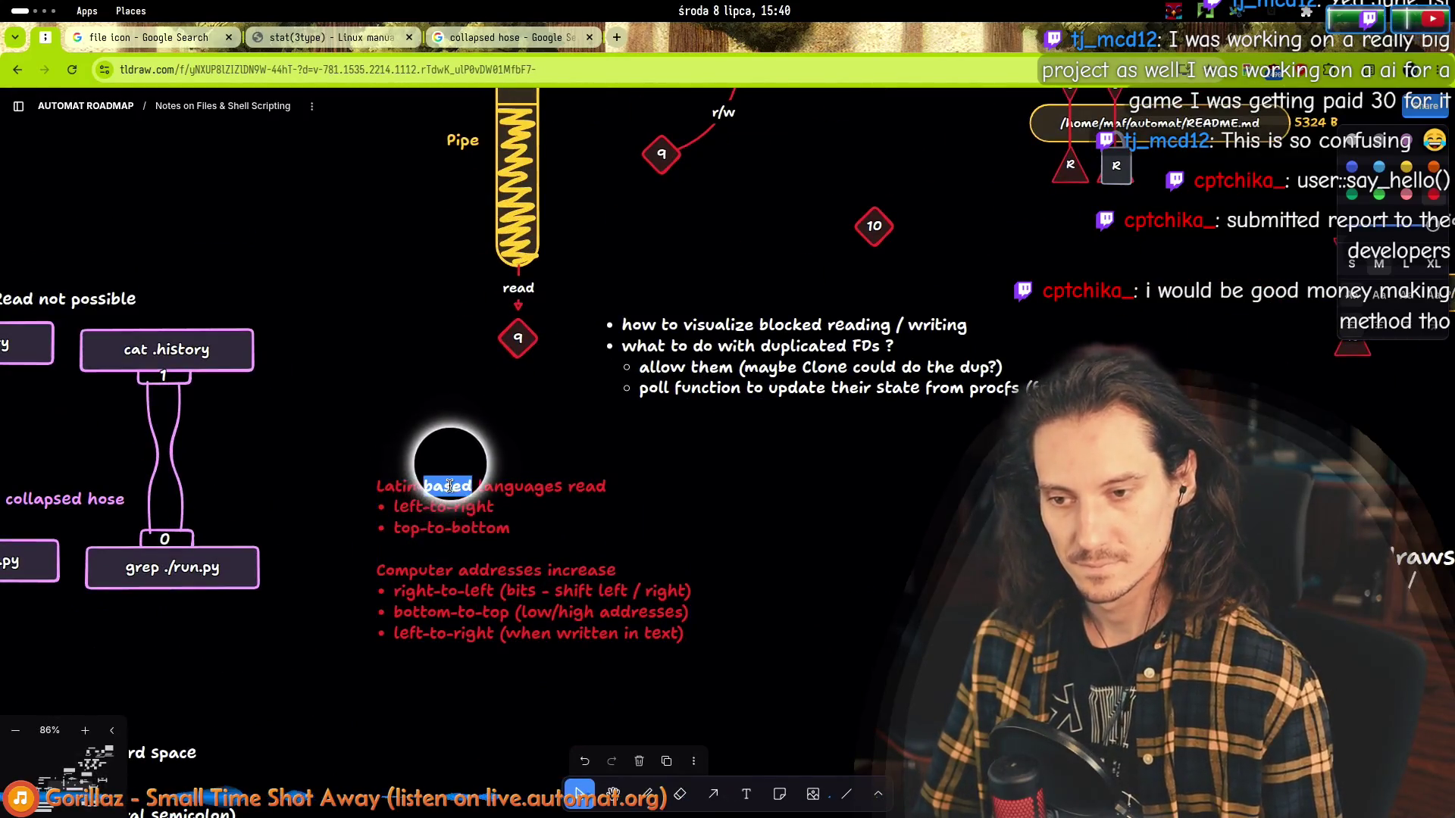
{"action": "key", "text": "Home"}
{"action": "key", "text": "Return"}
{"action": "key", "text": "Up"}
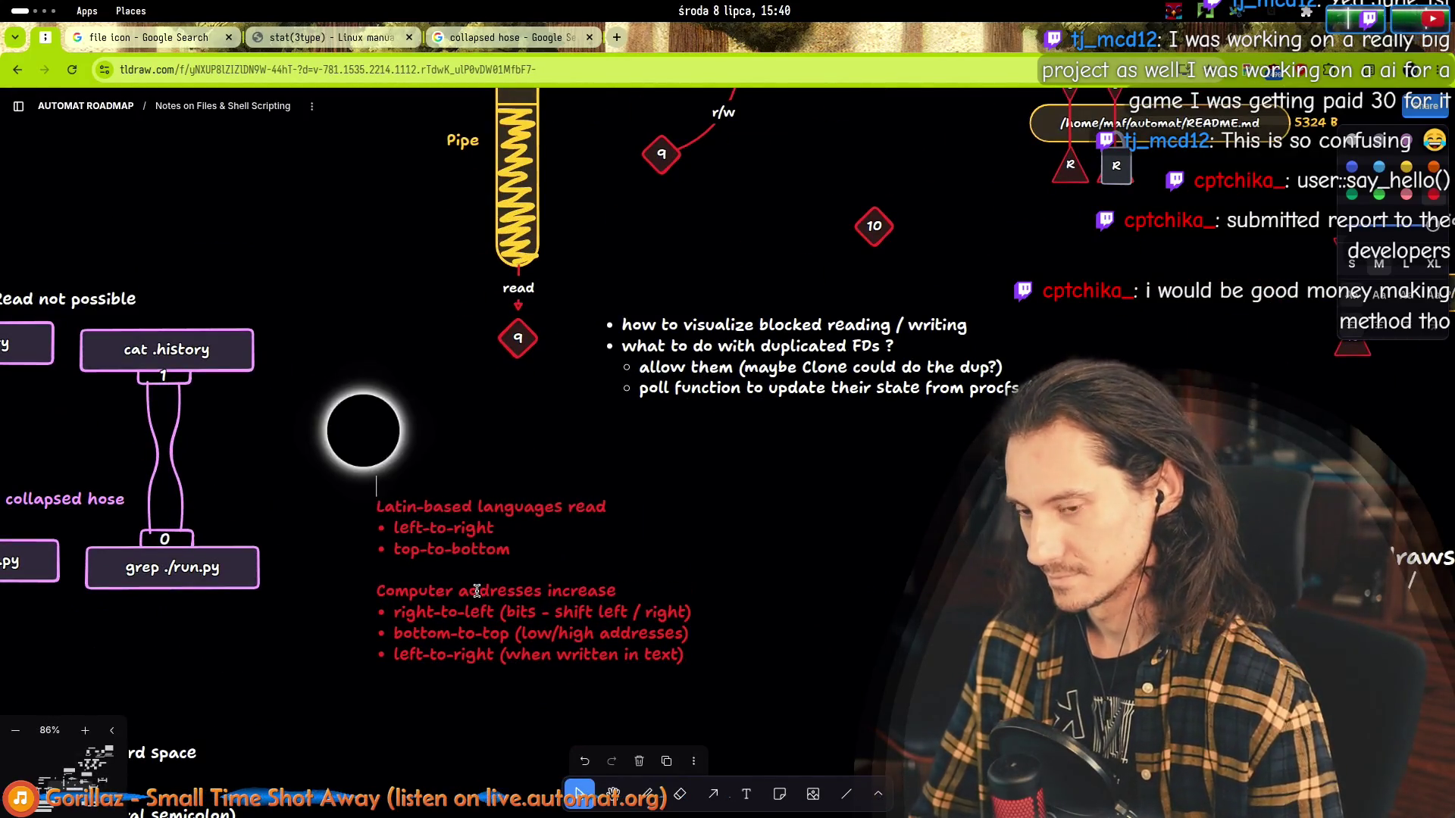
{"action": "type", "text": "Choosing the"}
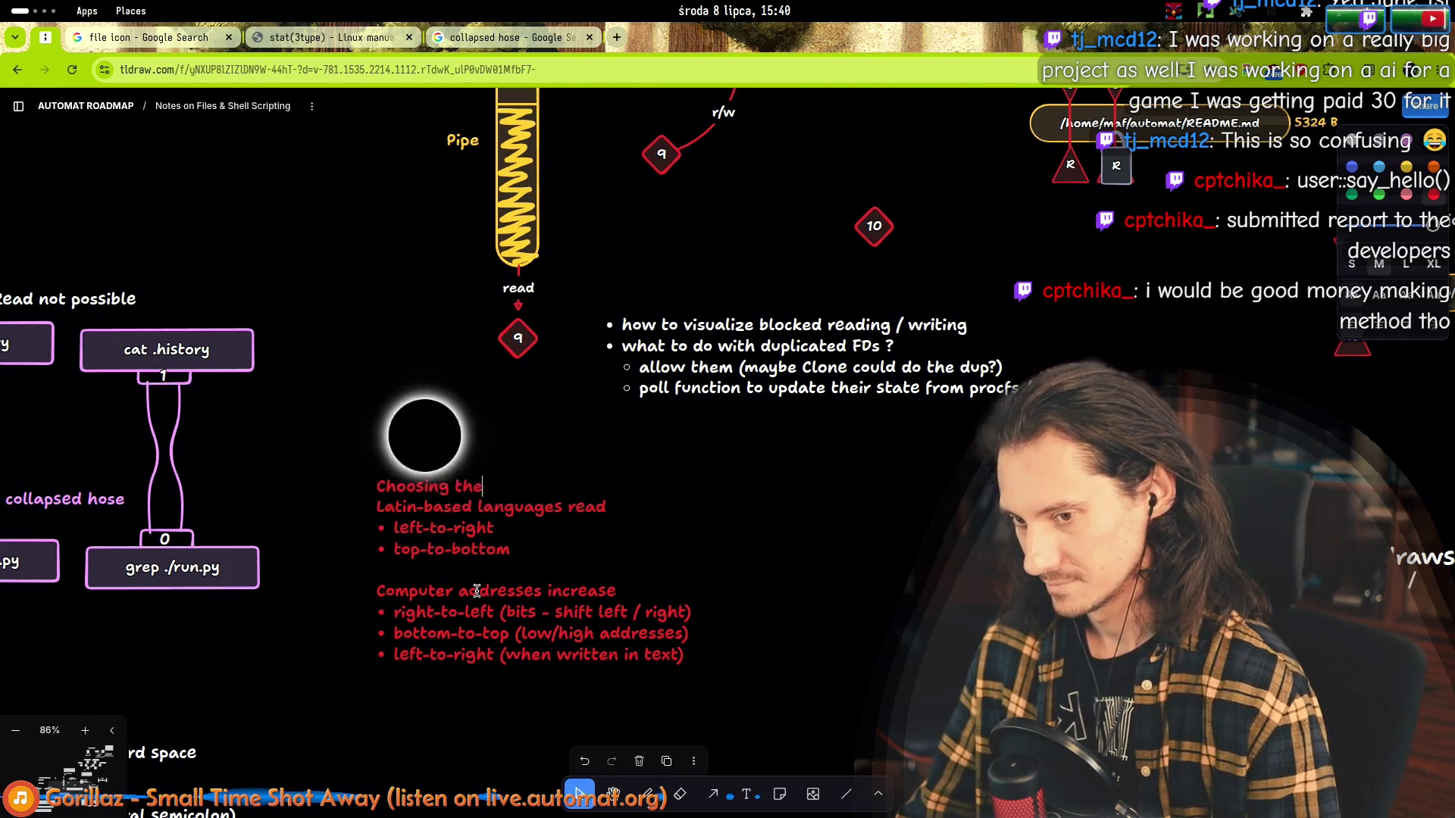
{"action": "type", "text": "of"}
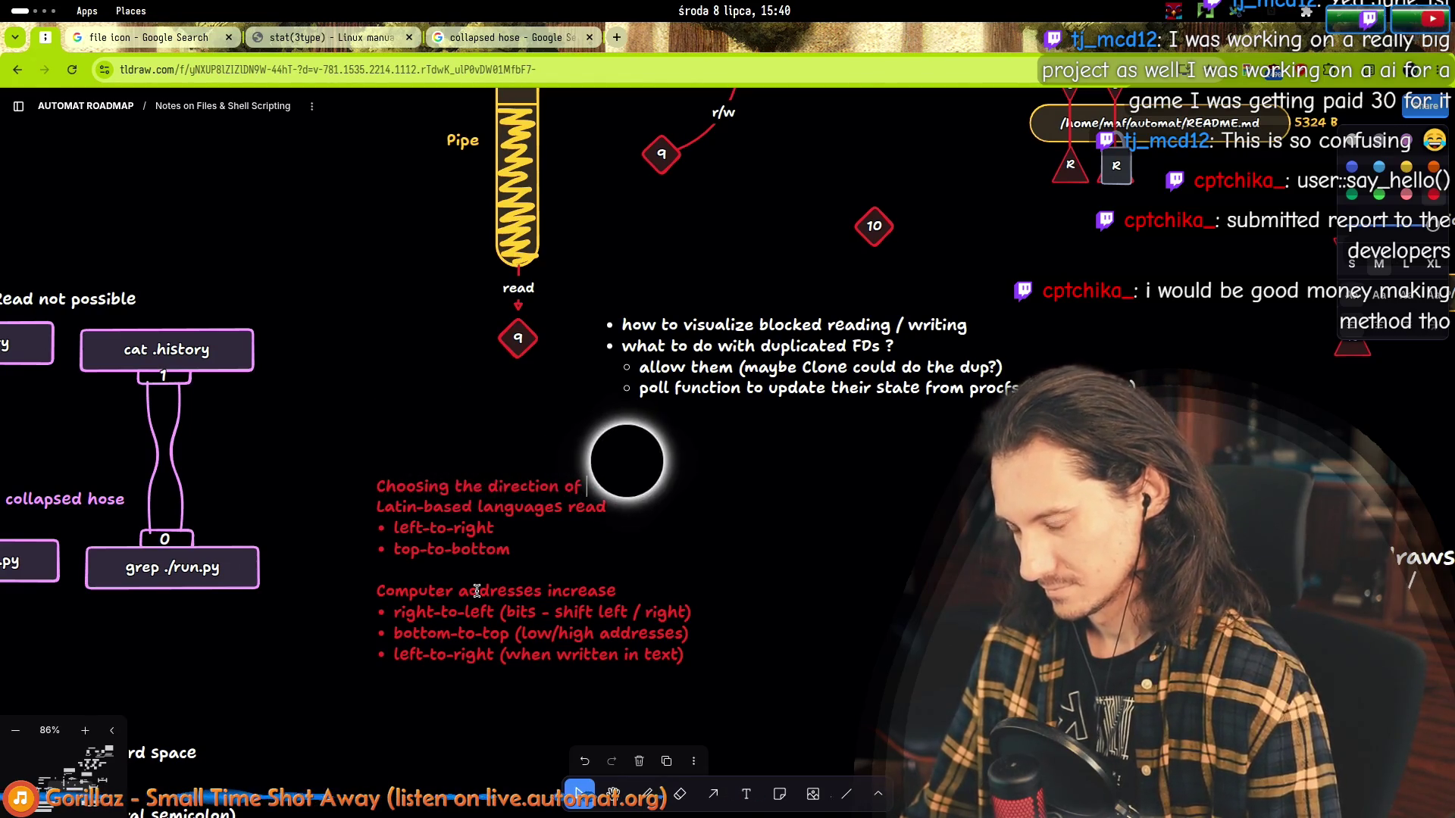
{"action": "key", "text": "ctrl+shift+Left"}
{"action": "key", "text": "ctrl+shift+Left"}
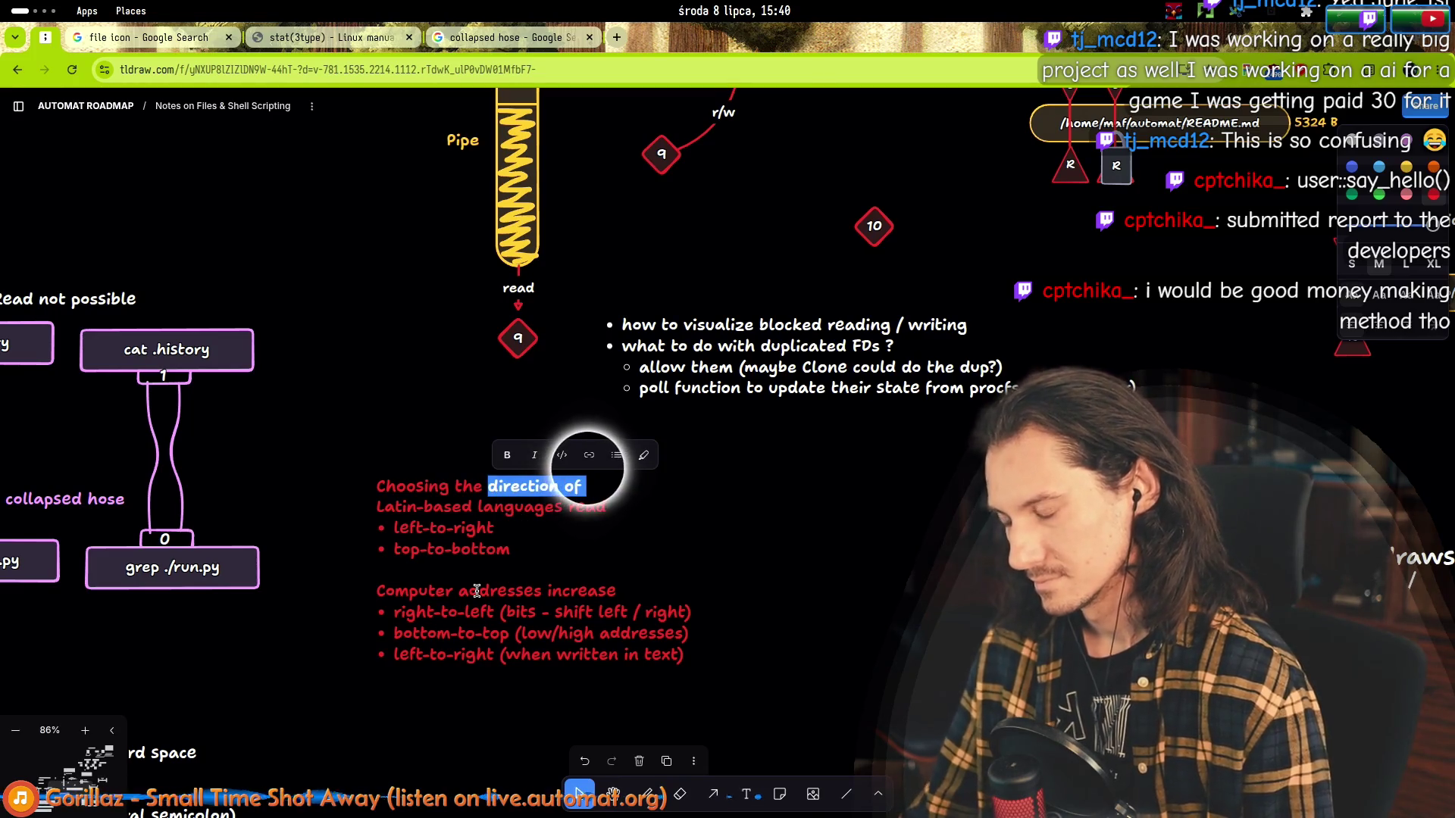
{"action": "type", "text": "that"}
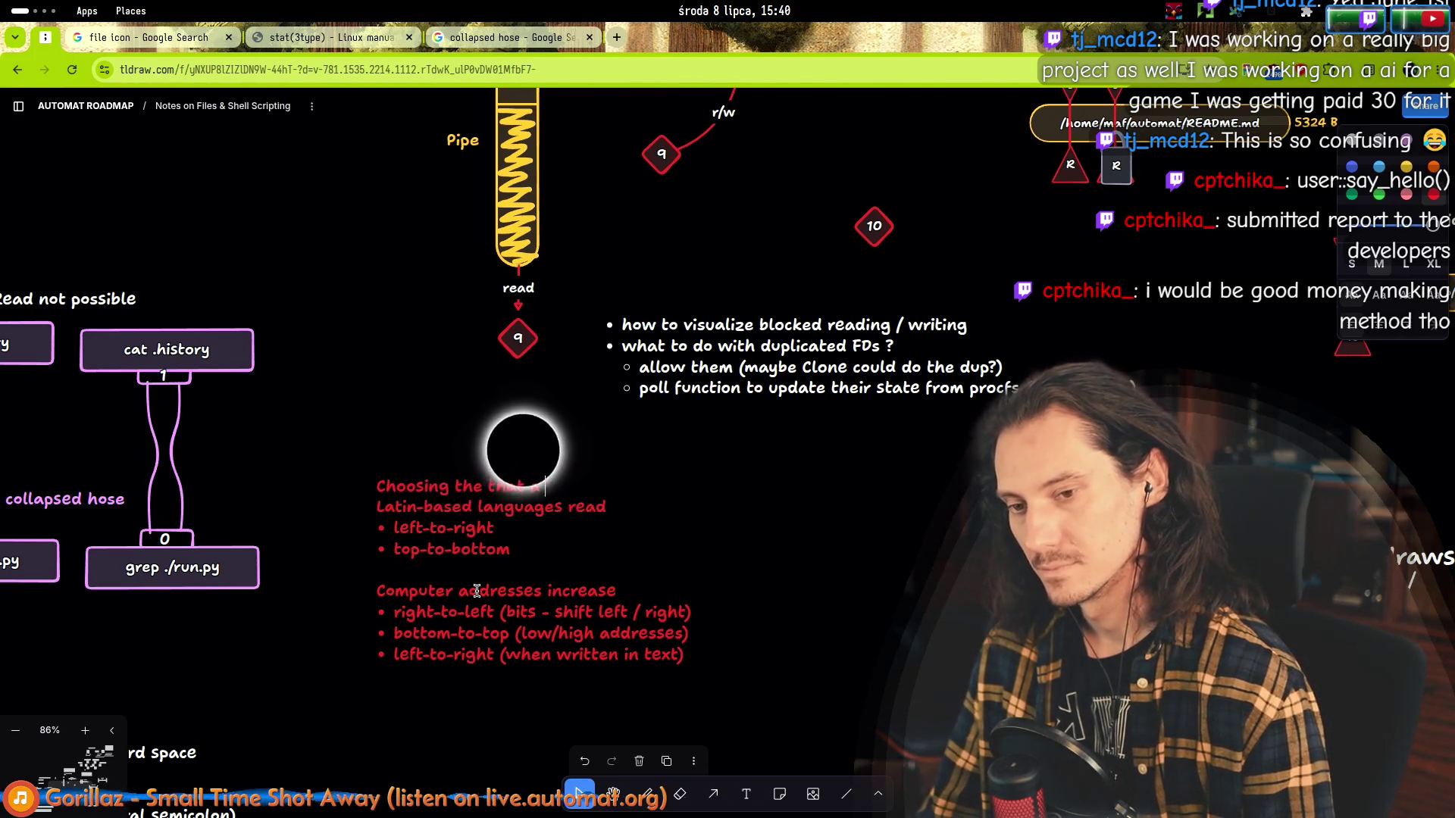
{"action": "type", "text": " file should be"}
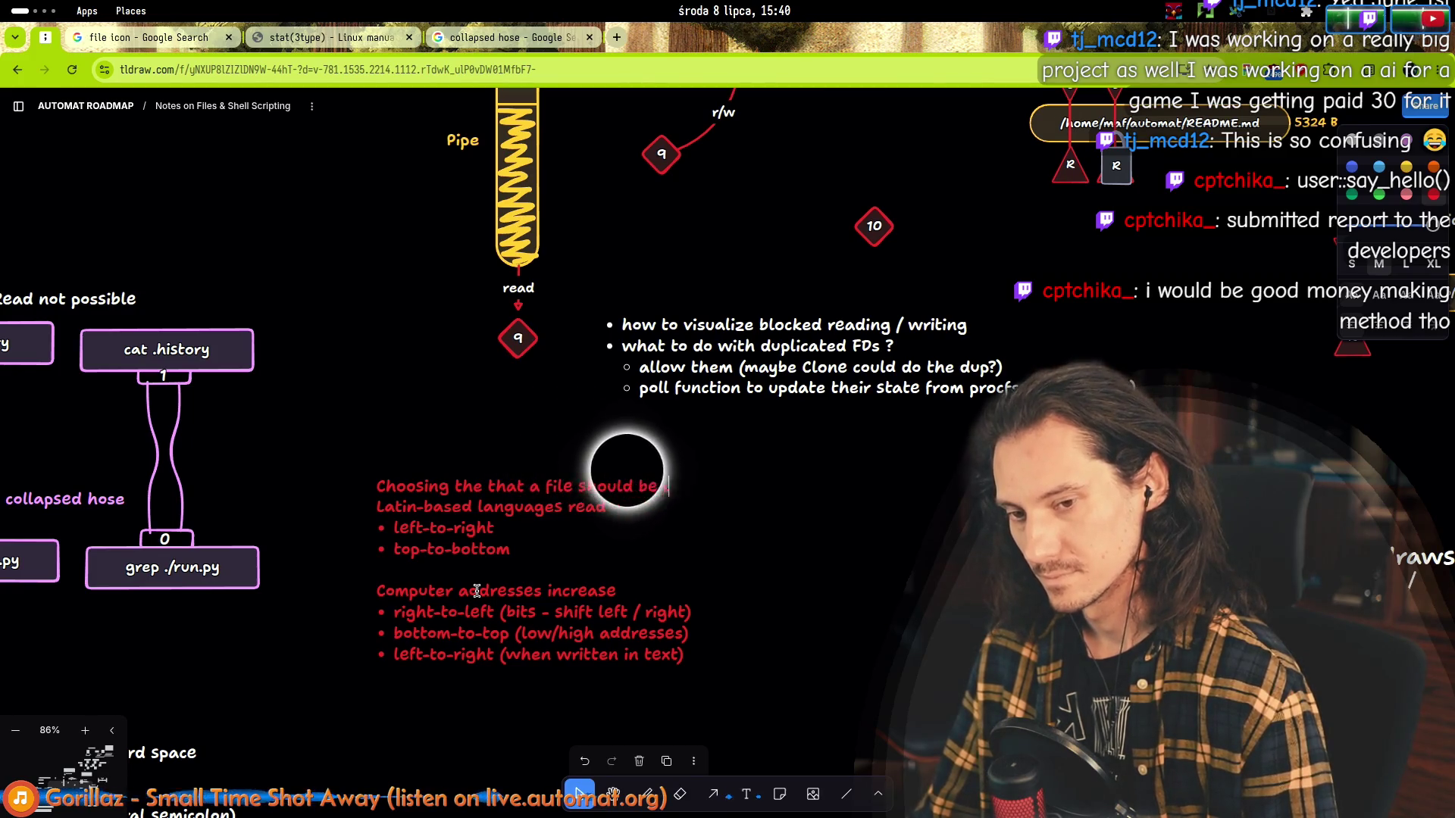
{"action": "type", "text": "d out is tricky"}
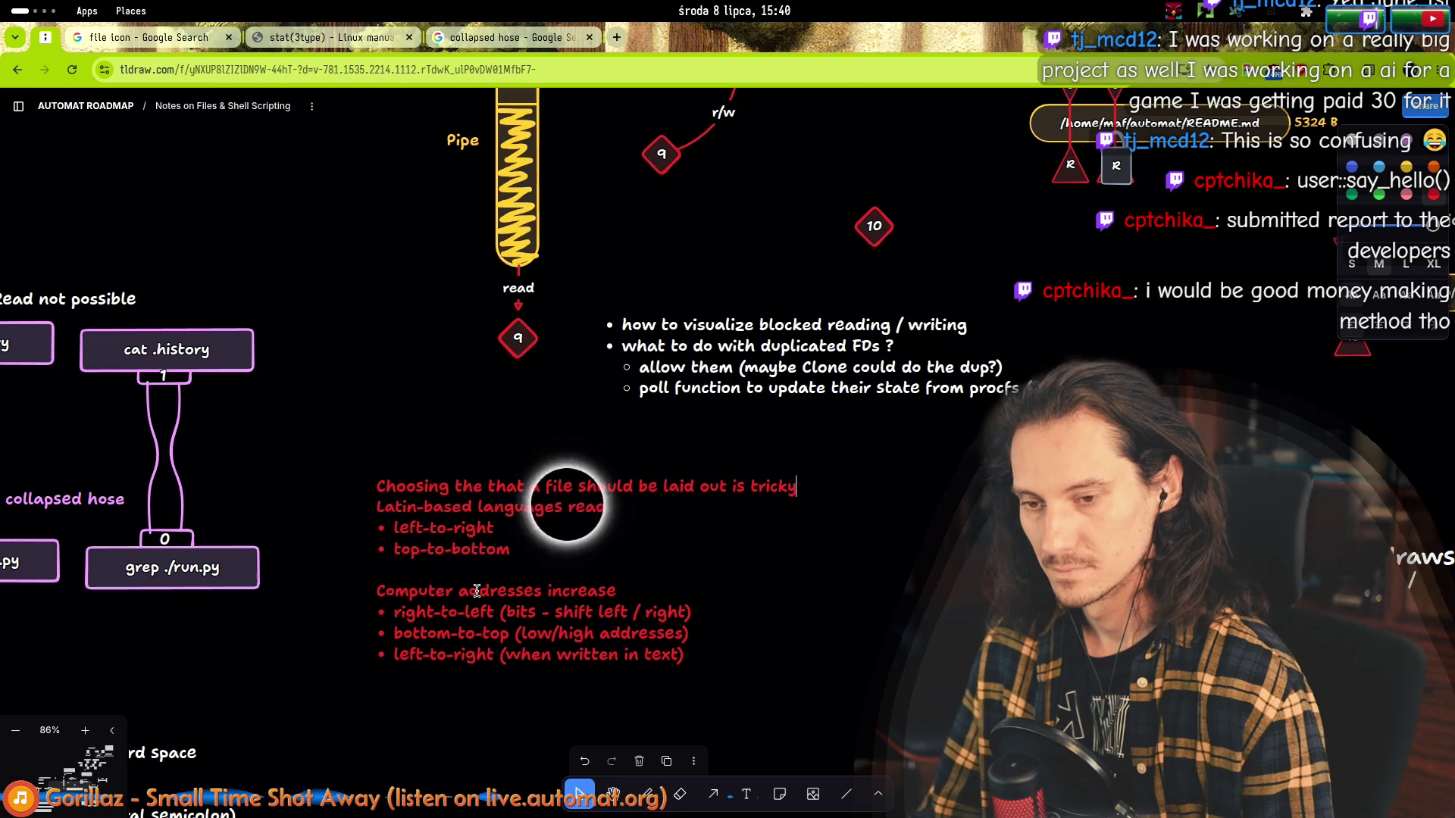
{"action": "key", "text": "Return"}
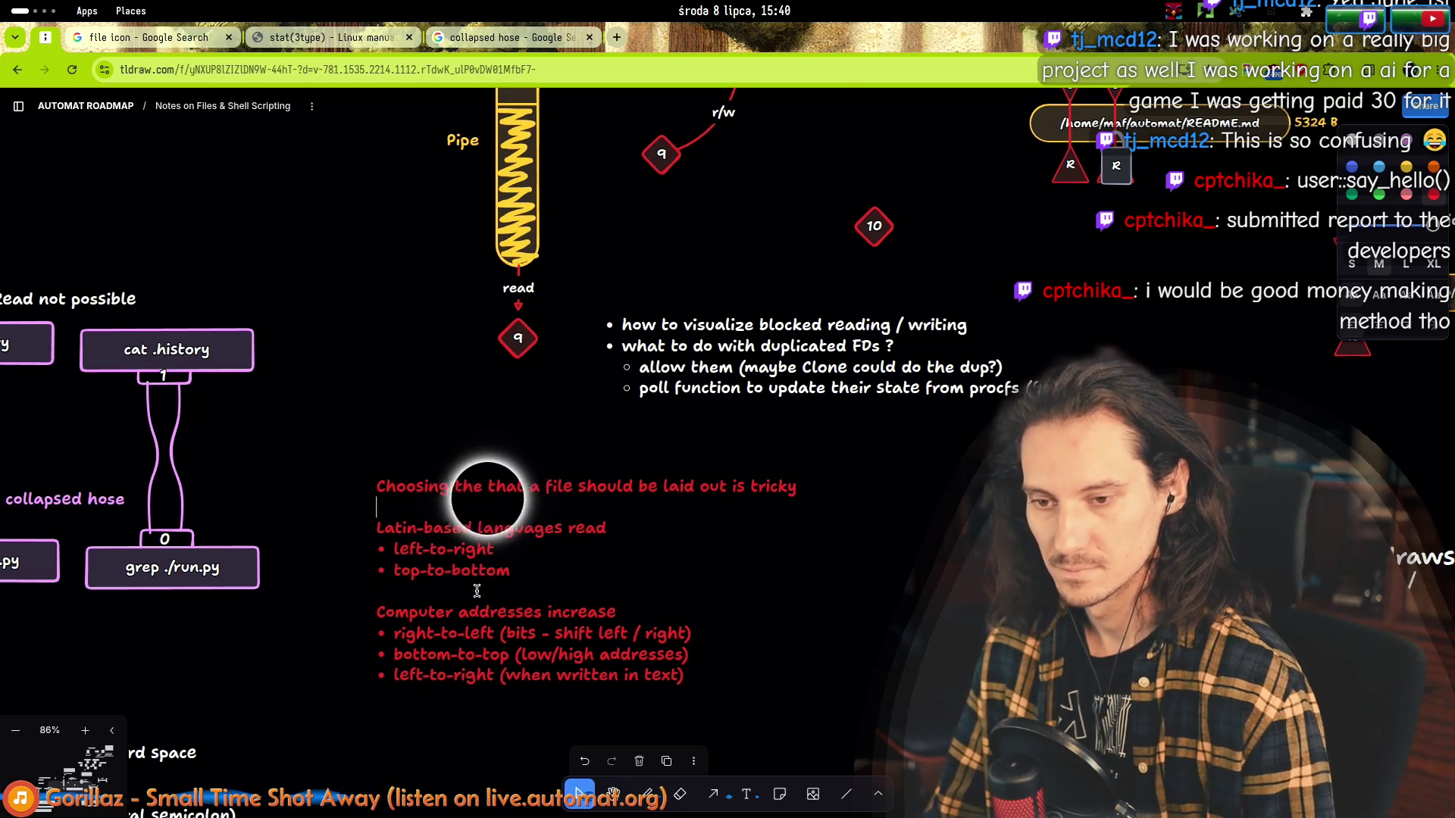
{"action": "type", "text": ":"}
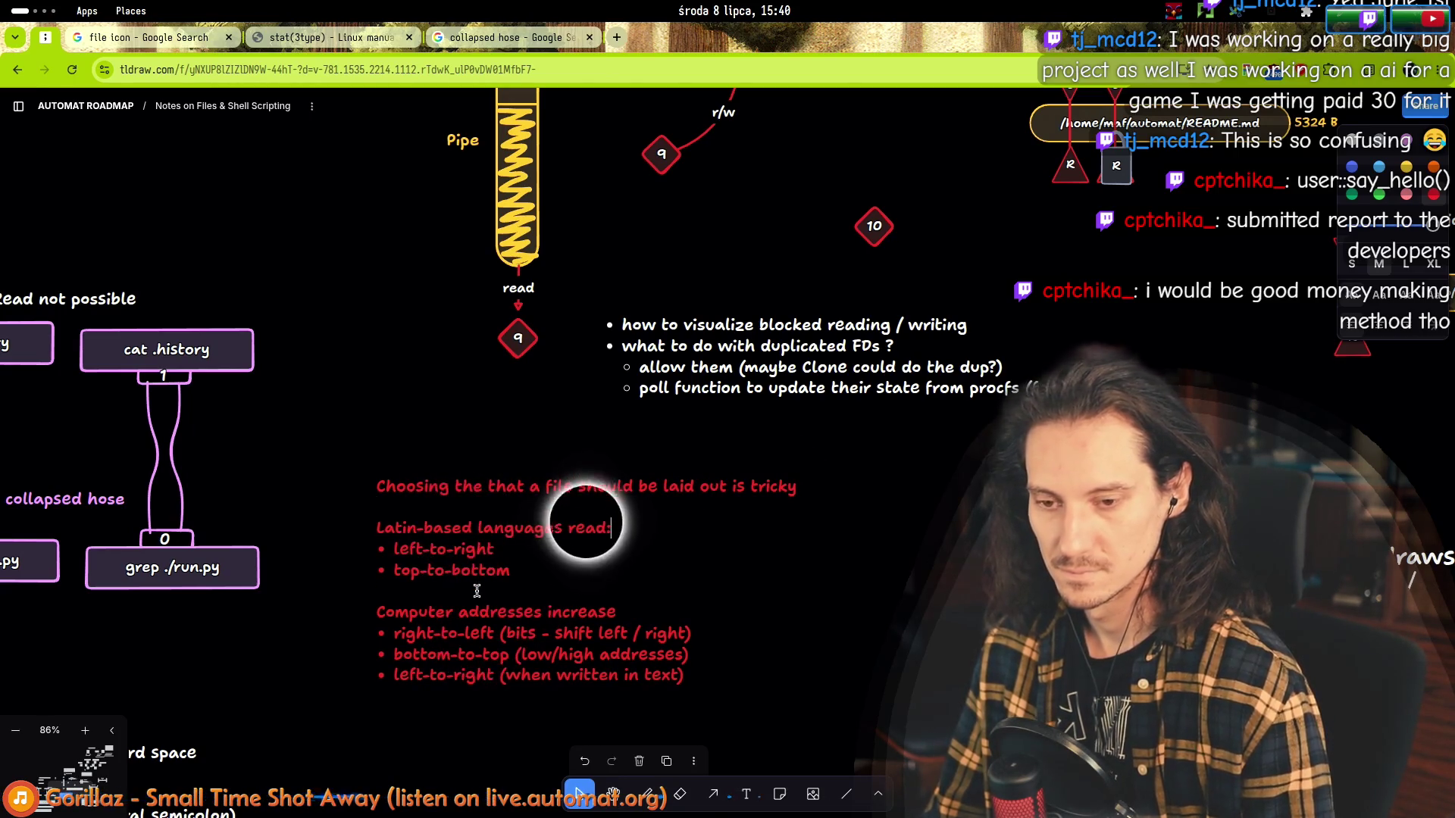
Add colons after the headings and start a closing 'Probably left-to-right' line below the list.
{"action": "key", "text": "Down"}
{"action": "key", "text": "Down"}
{"action": "key", "text": "Down"}
{"action": "key", "text": "End"}
{"action": "type", "text": ":"}
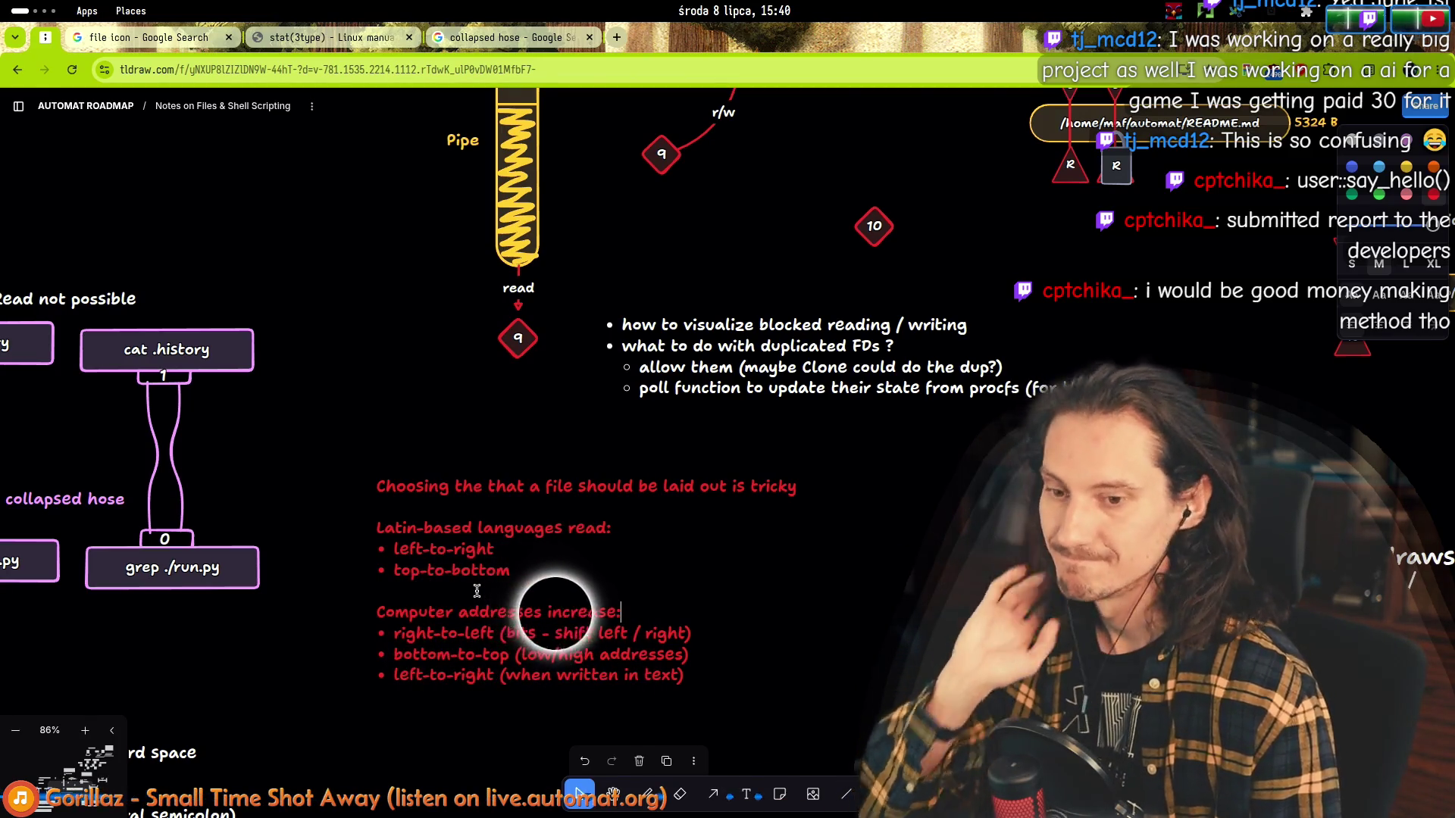
{"action": "key", "text": "Down"}
{"action": "key", "text": "Down"}
{"action": "key", "text": "Down"}
{"action": "key", "text": "End"}
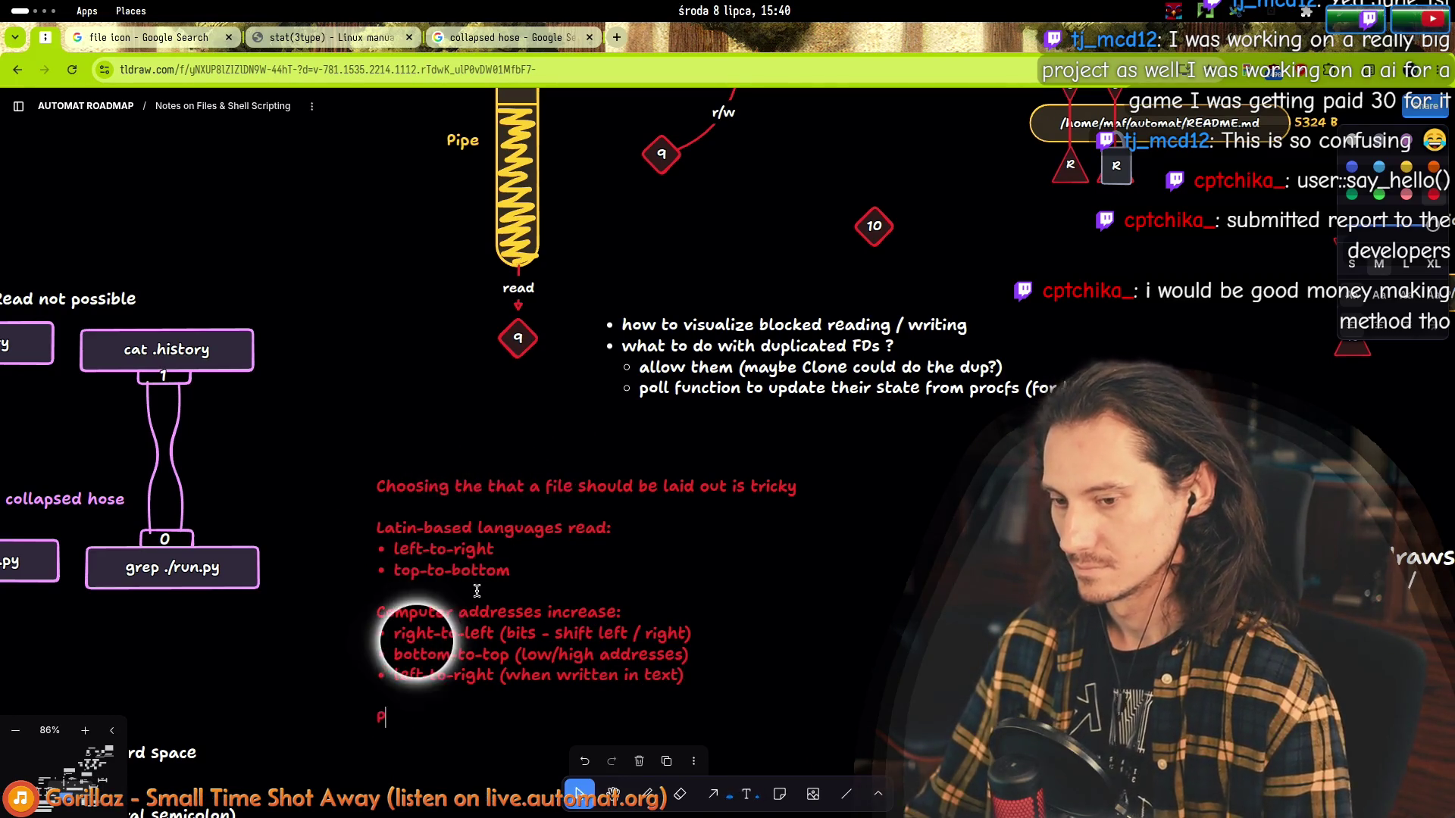
{"action": "key", "text": "Return"}
{"action": "key", "text": "Return"}
{"action": "type", "text": "Probably left-"}
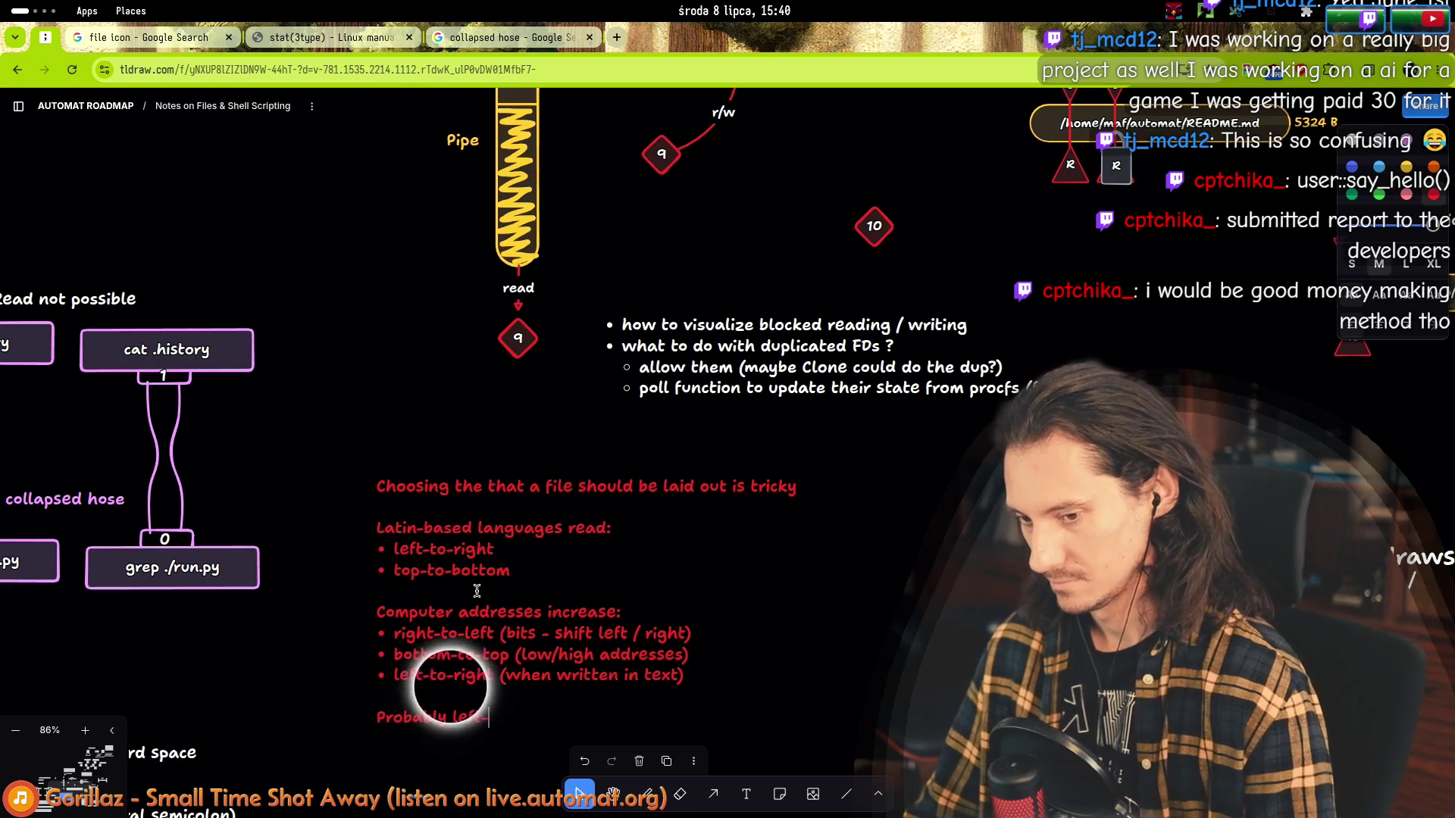
{"action": "type", "text": "to-right is "}
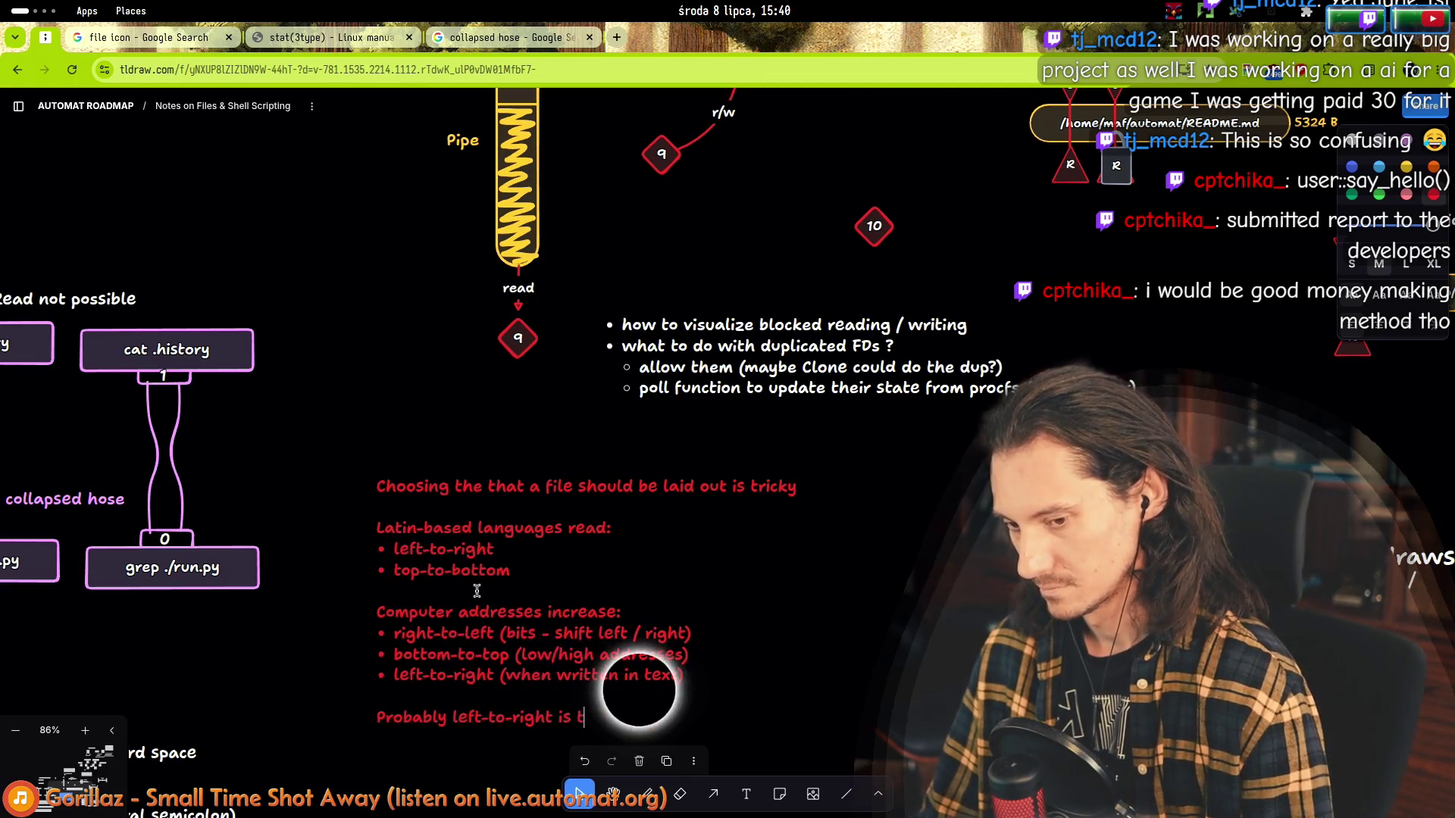
{"action": "type", "text": "the best directi"}
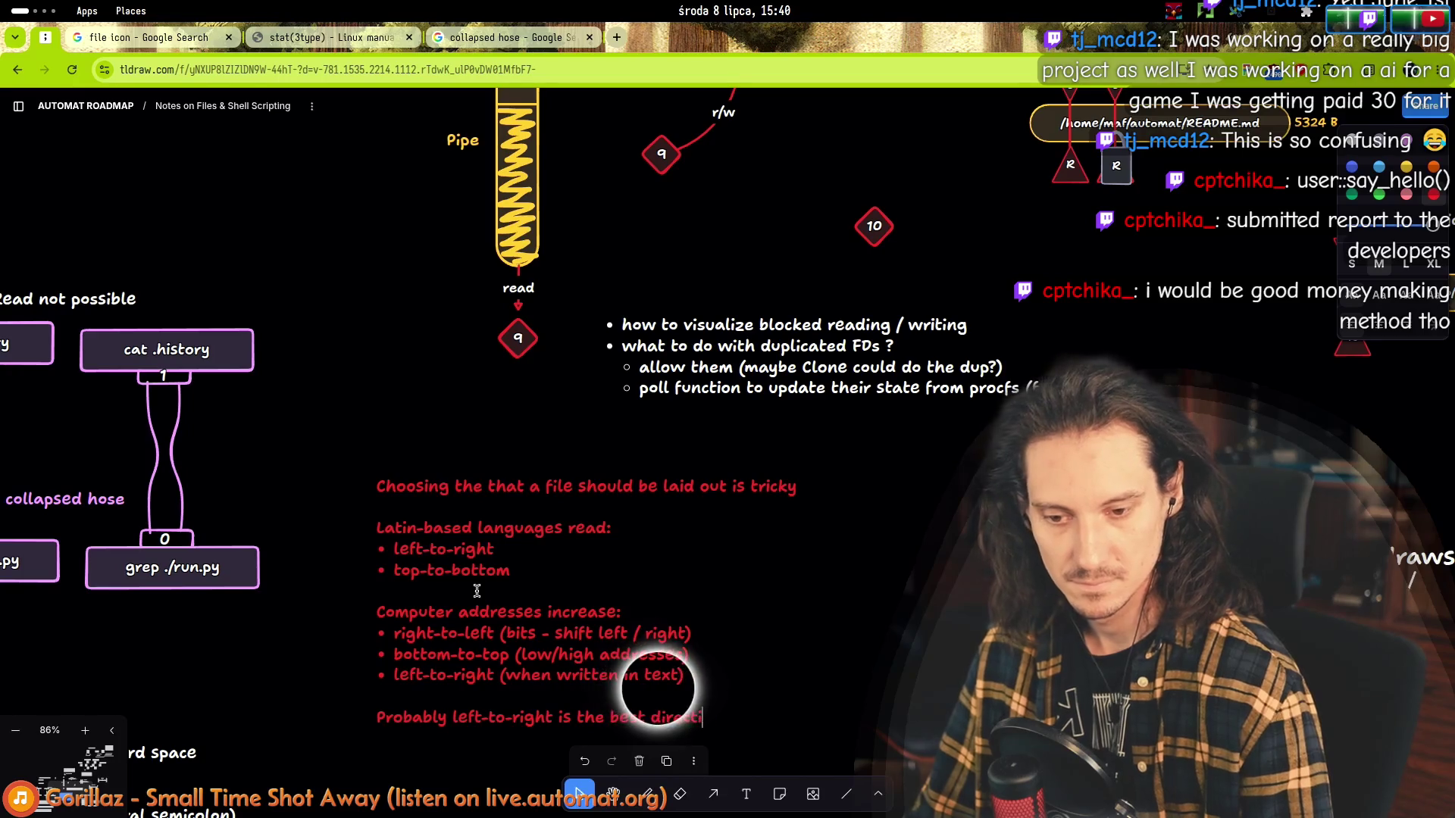
{"action": "type", "text": "on..."}
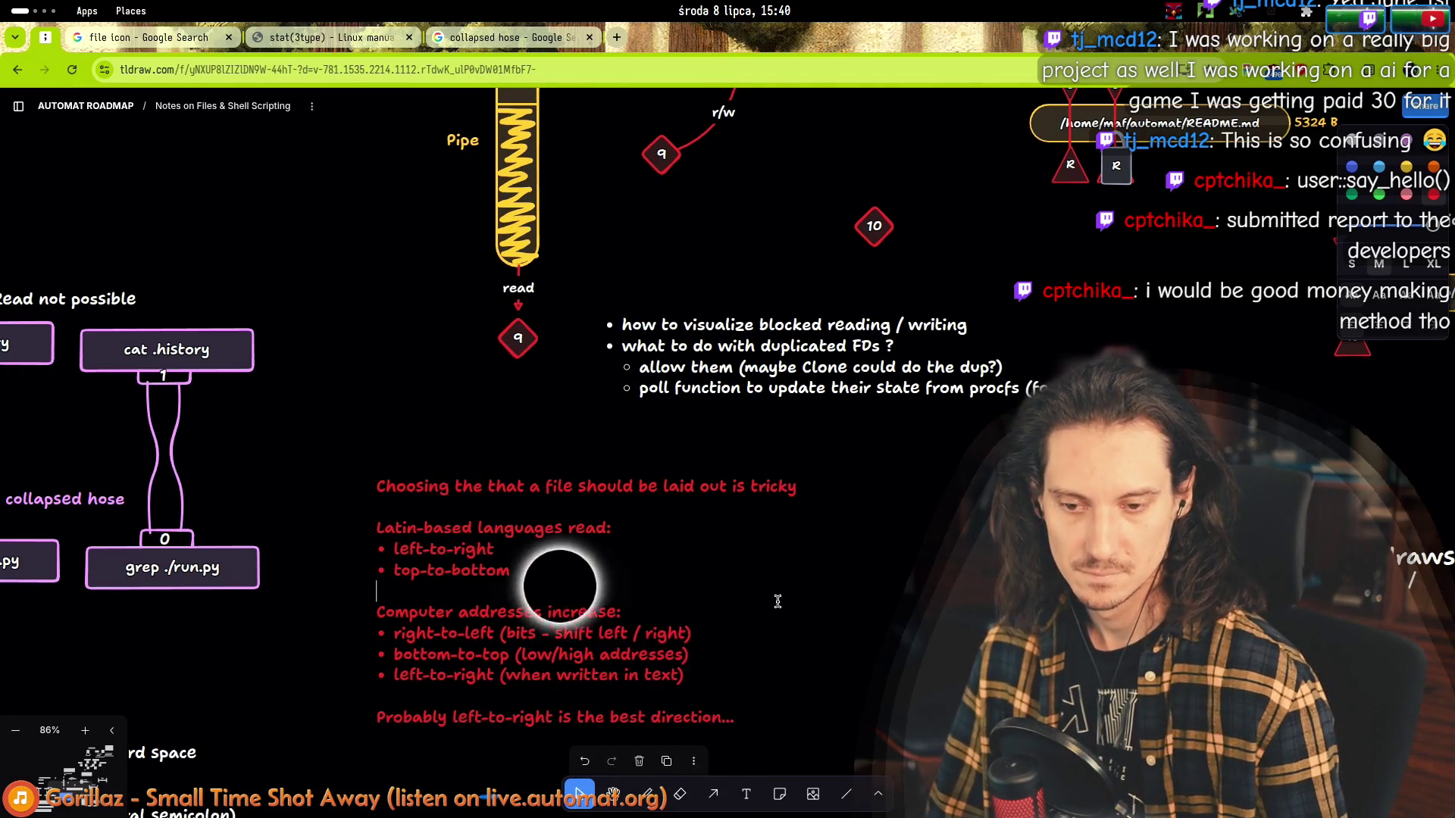
{"action": "scroll", "coordinate": [465, 218], "scroll_direction": "down", "scroll_amount": 5}
{"action": "scroll", "coordinate": [637, 379], "scroll_direction": "down", "scroll_amount": 3}
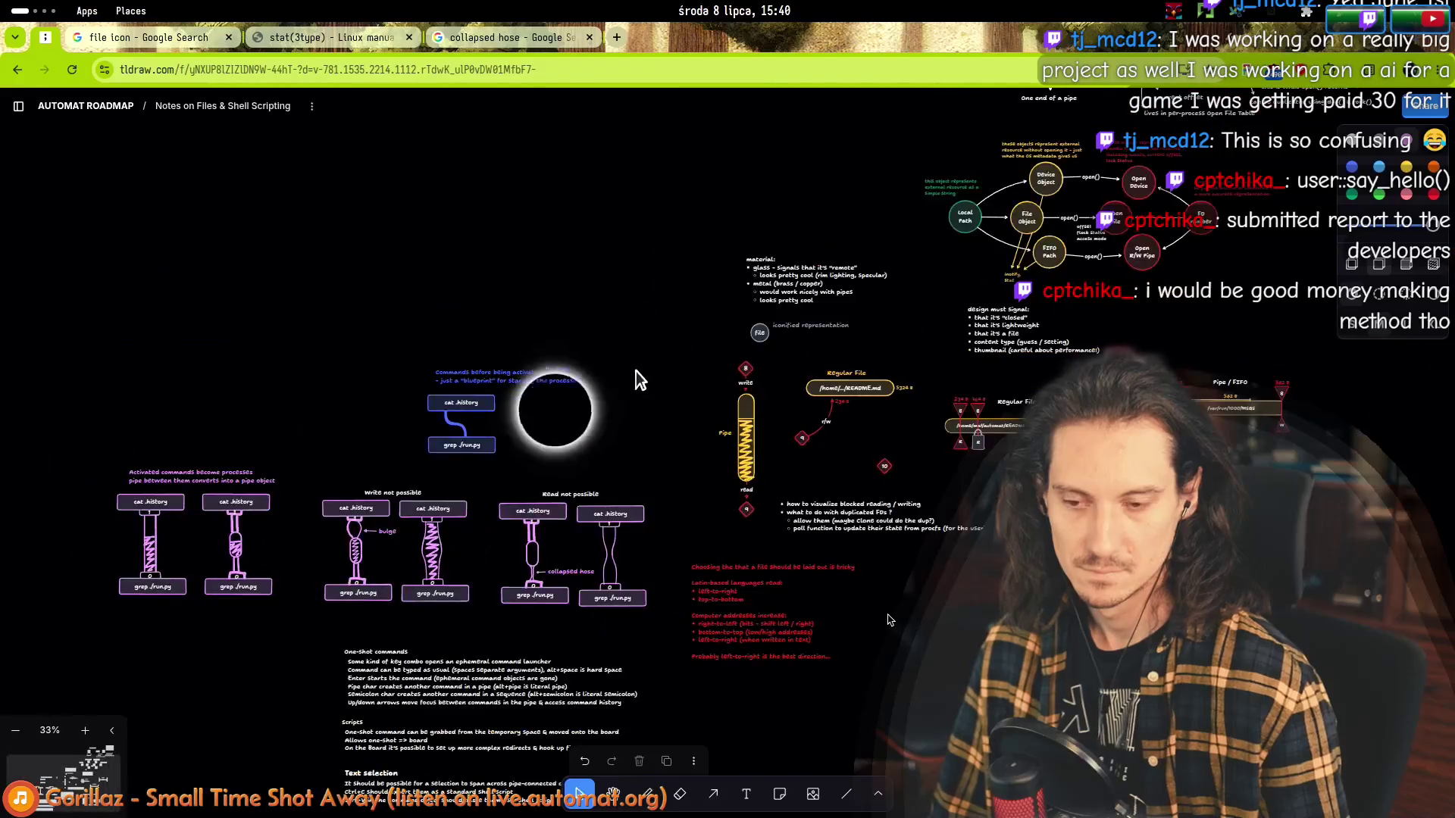
{"action": "scroll", "coordinate": [660, 403], "scroll_direction": "down", "scroll_amount": 2}
Pan the canvas until the command pipe diagrams are back in view.
{"action": "left_click_drag", "start_coordinate": [659, 392], "coordinate": [702, 314]}
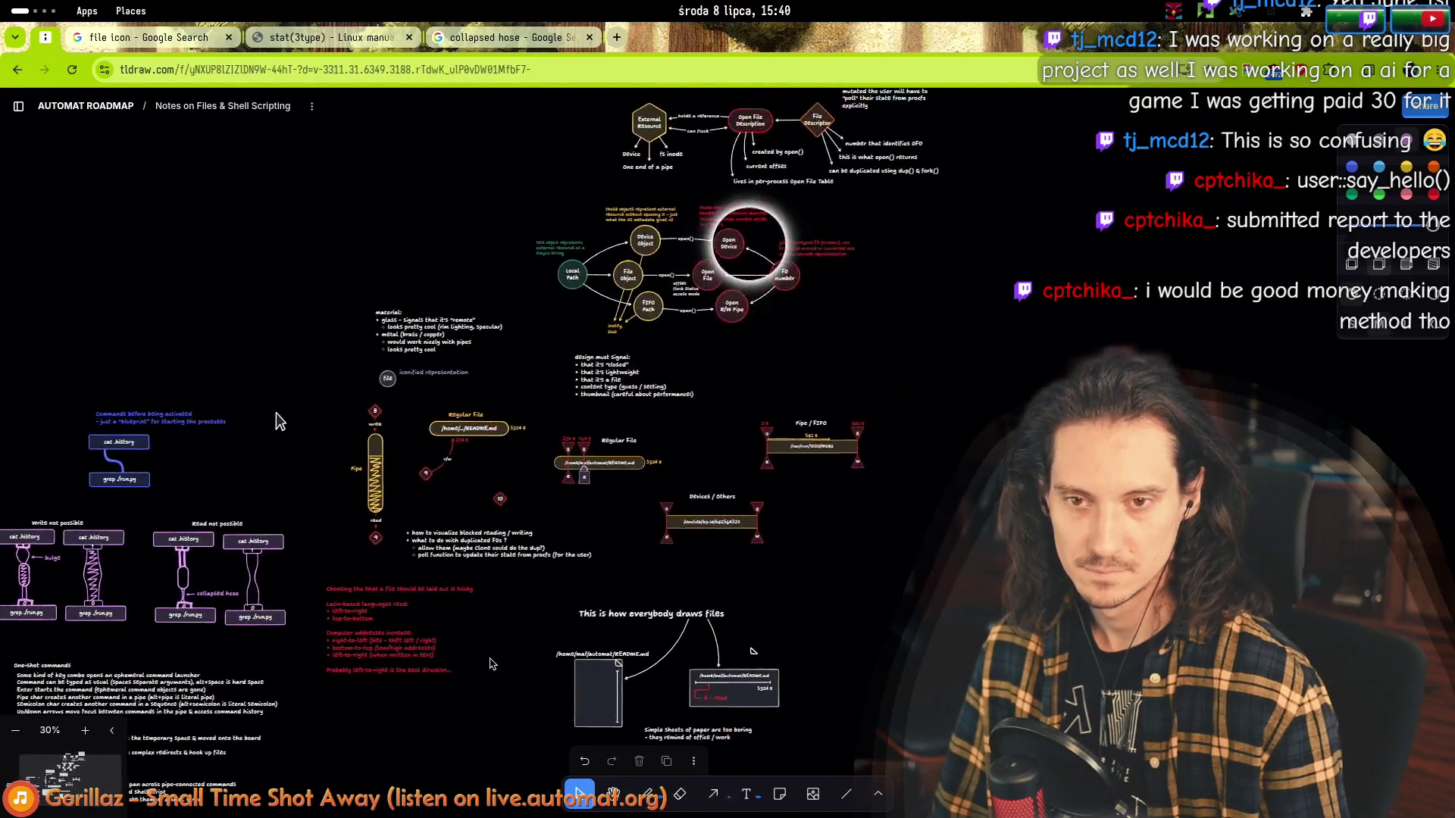
{"action": "scroll", "coordinate": [894, 140], "scroll_direction": "up", "scroll_amount": 2}
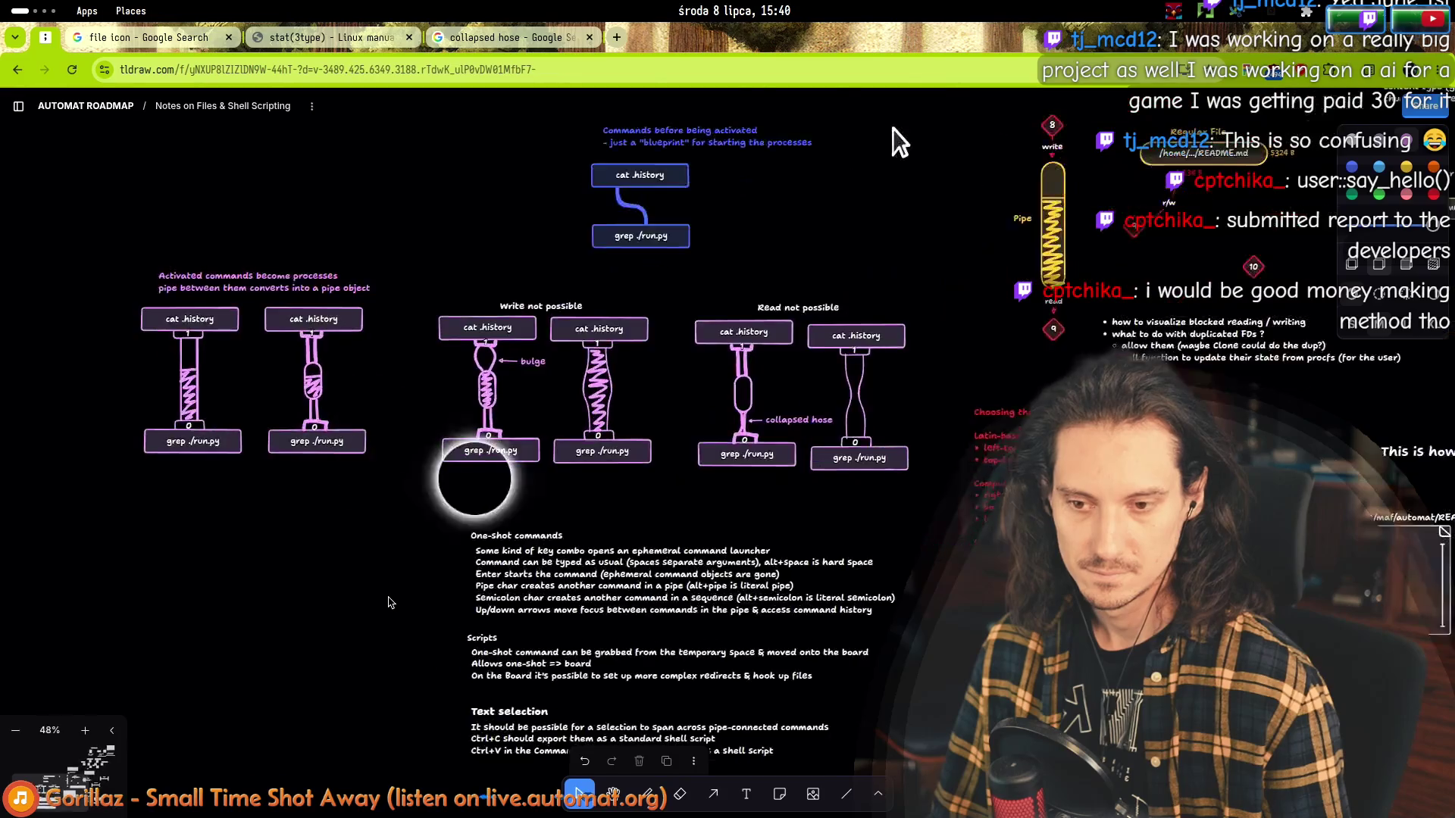
{"action": "scroll", "coordinate": [945, 94], "scroll_direction": "up", "scroll_amount": 2}
{"action": "scroll", "coordinate": [856, 234], "scroll_direction": "up", "scroll_amount": 2}
{"action": "left_click_drag", "start_coordinate": [856, 233], "coordinate": [843, 220]}
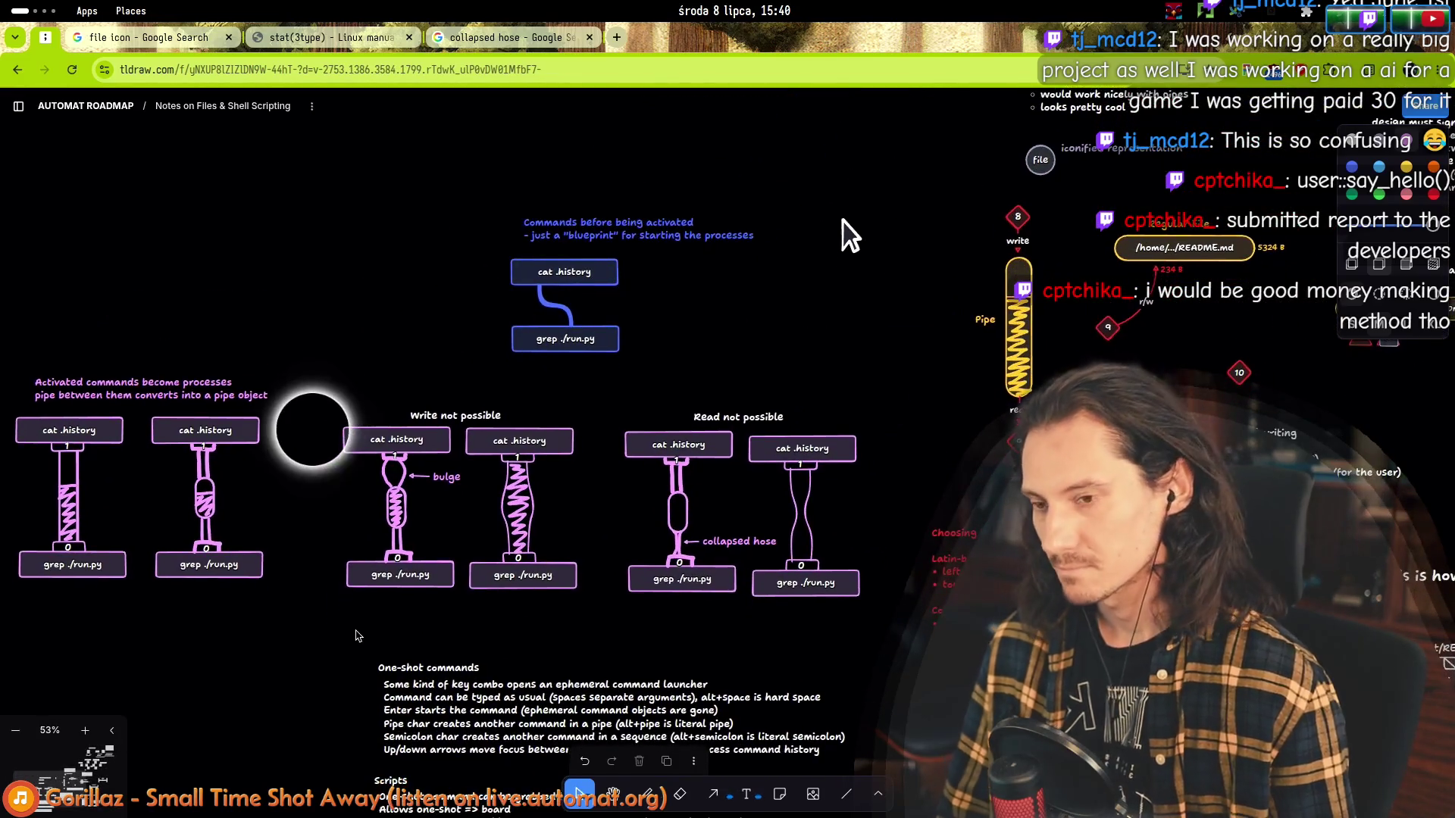